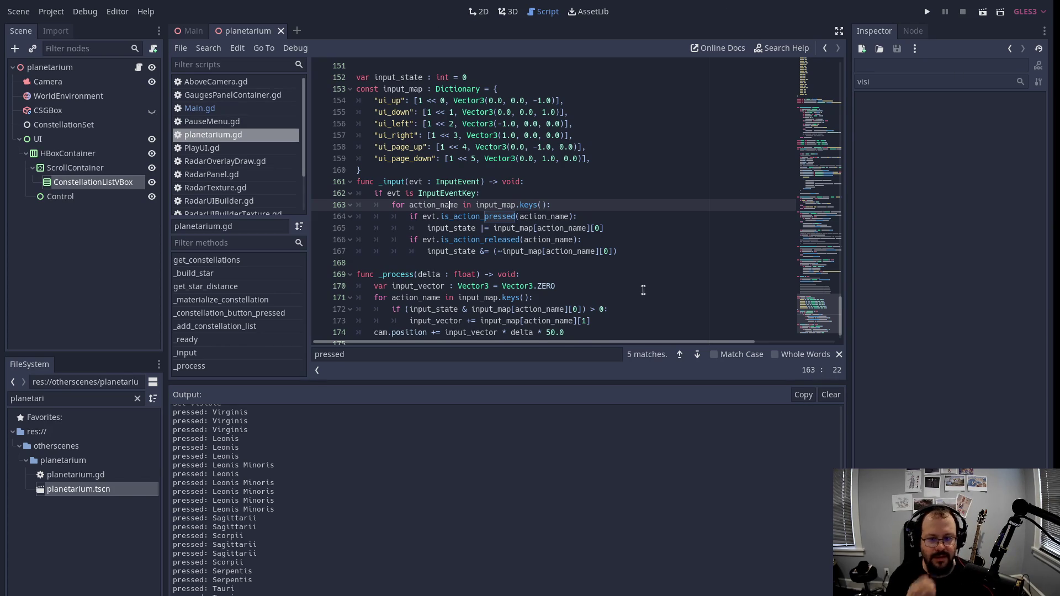
Step: Shrink the Output panel so the code area shows more lines, then run the game with F5
scroll(643, 290, "up", 1)
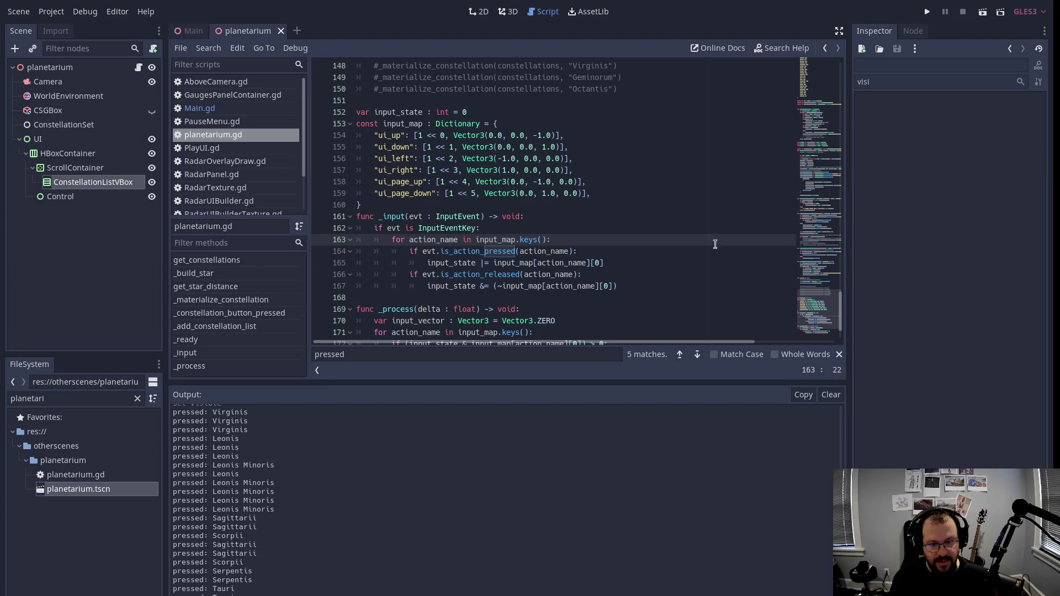
left_click(537, 217)
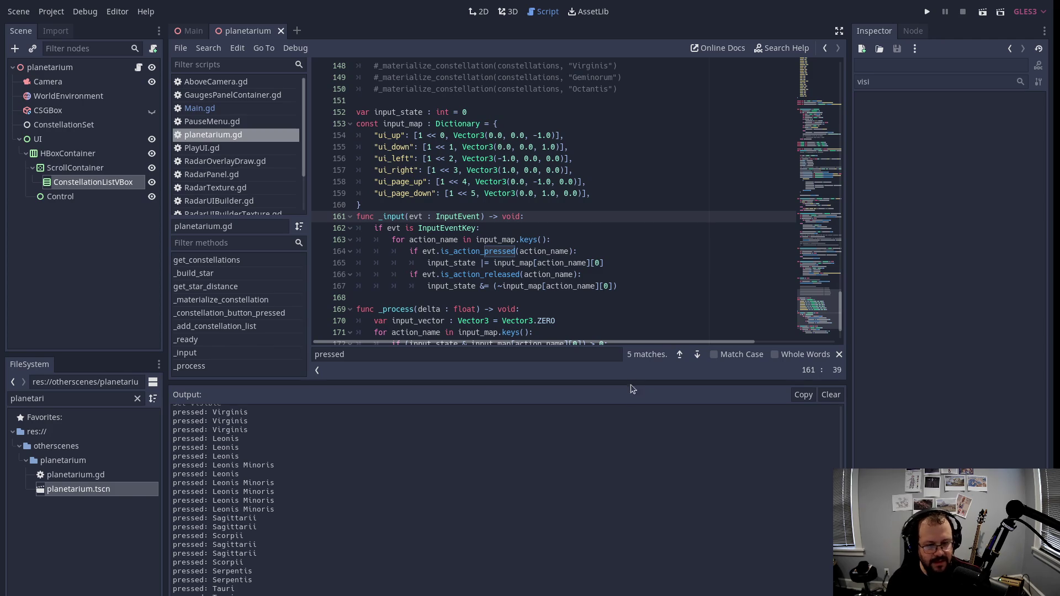
mouse_move(637, 386)
left_mouse_down()
mouse_move(618, 442)
mouse_move(596, 458)
left_mouse_up()
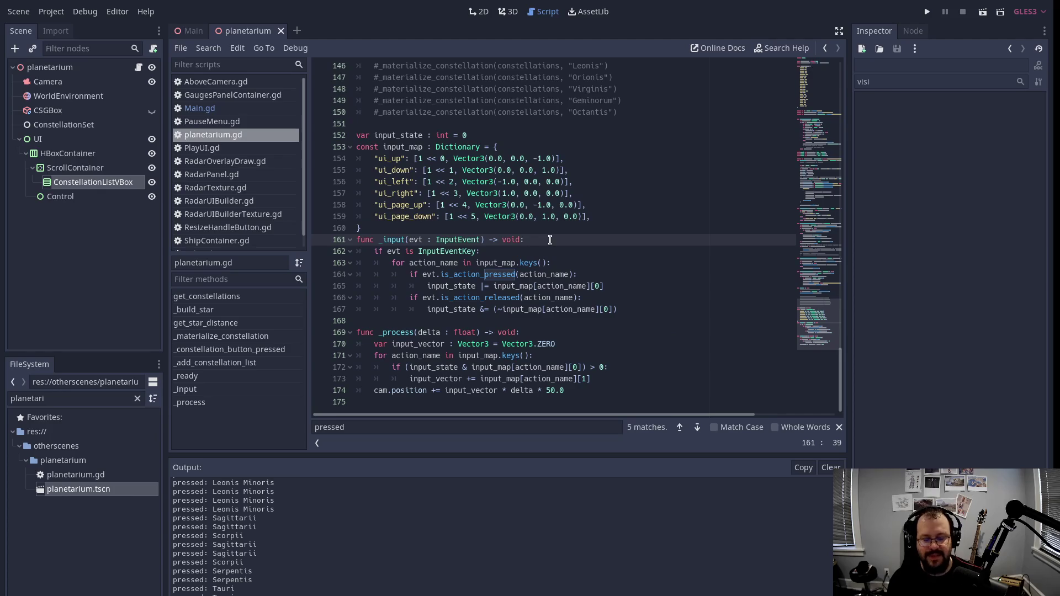
scroll(550, 218, "up", 1)
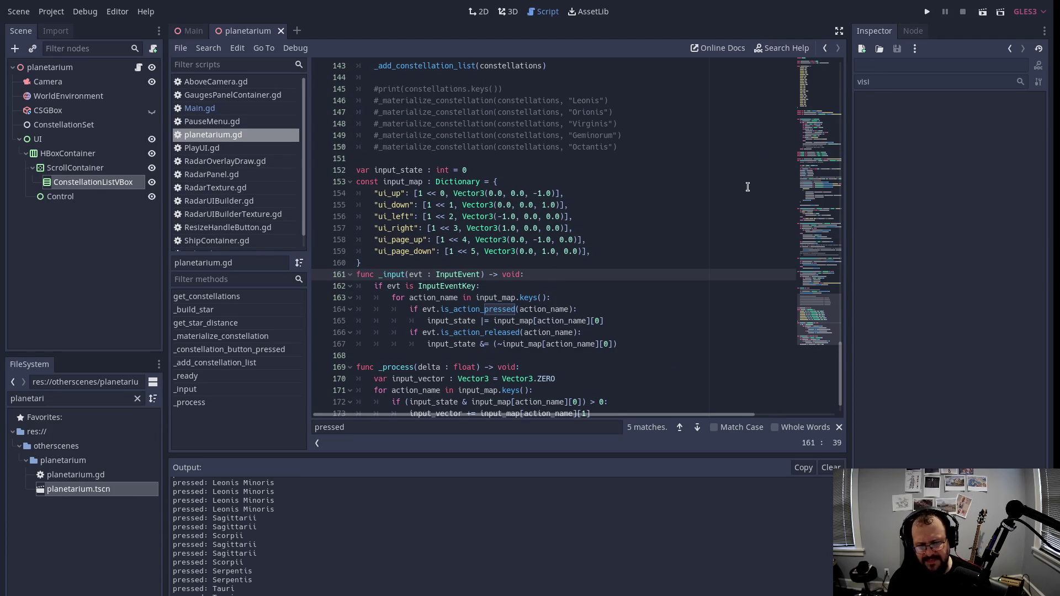
left_click(500, 263)
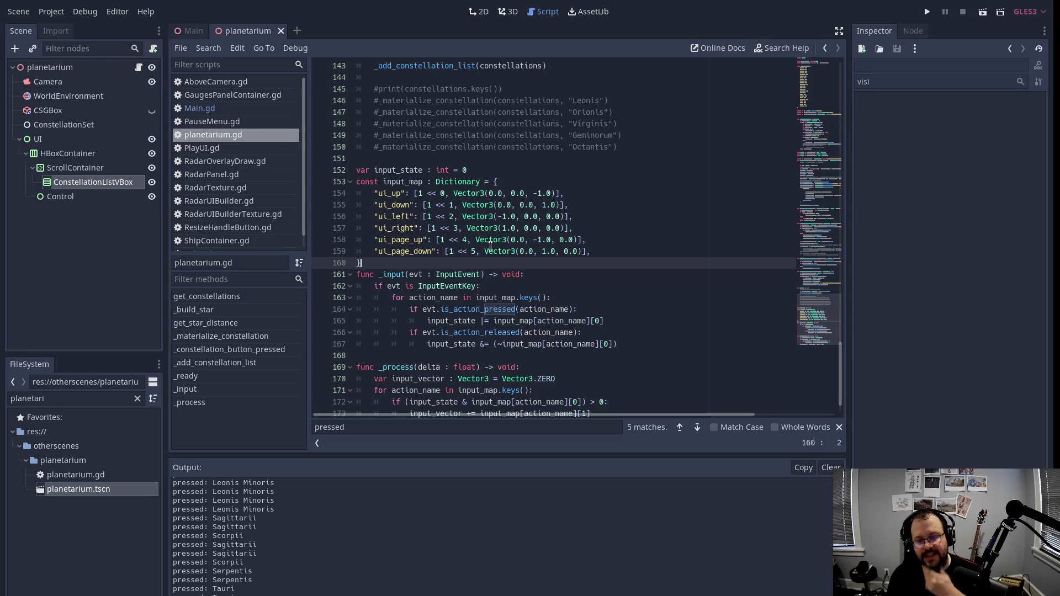
key("F5")
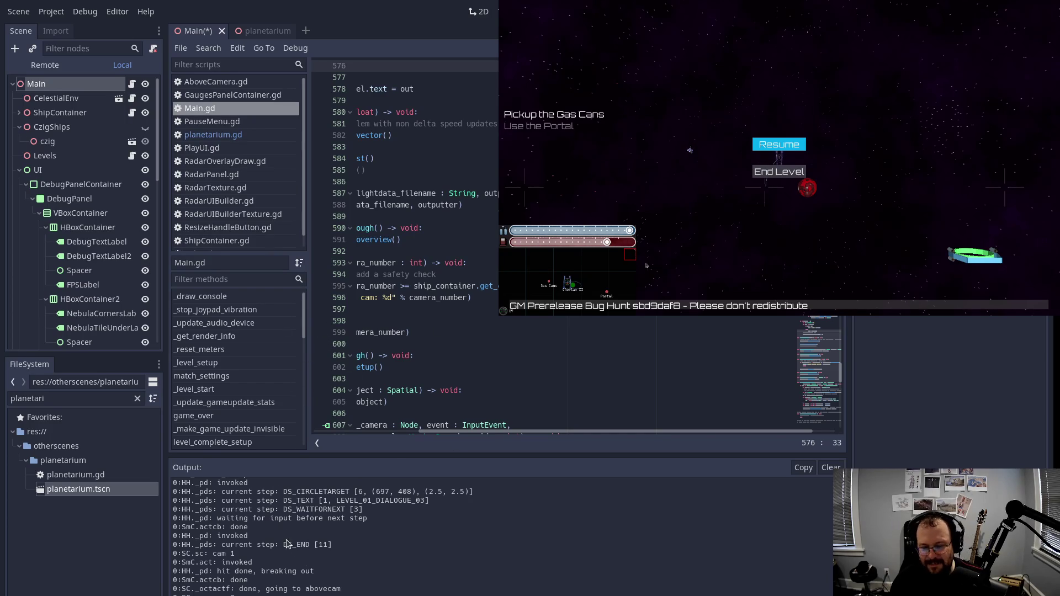
Step: Resume the paused game, then pause it again to bring back the Resume / End Level menu
key("Escape")
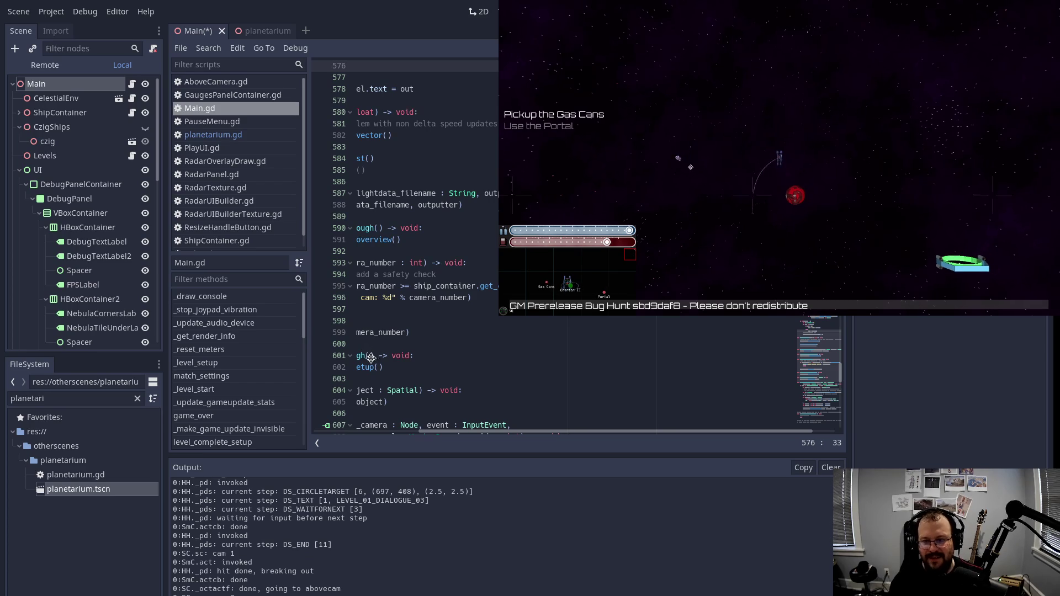
key("Escape")
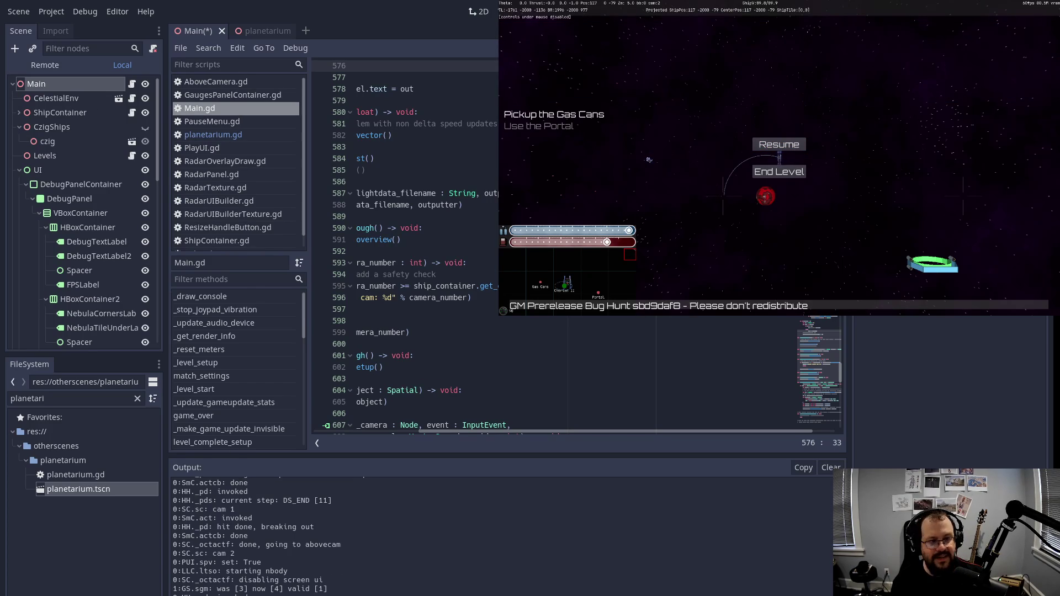
Step: Stop the game and go to the _physics_process function in Main.gd
key("F8")
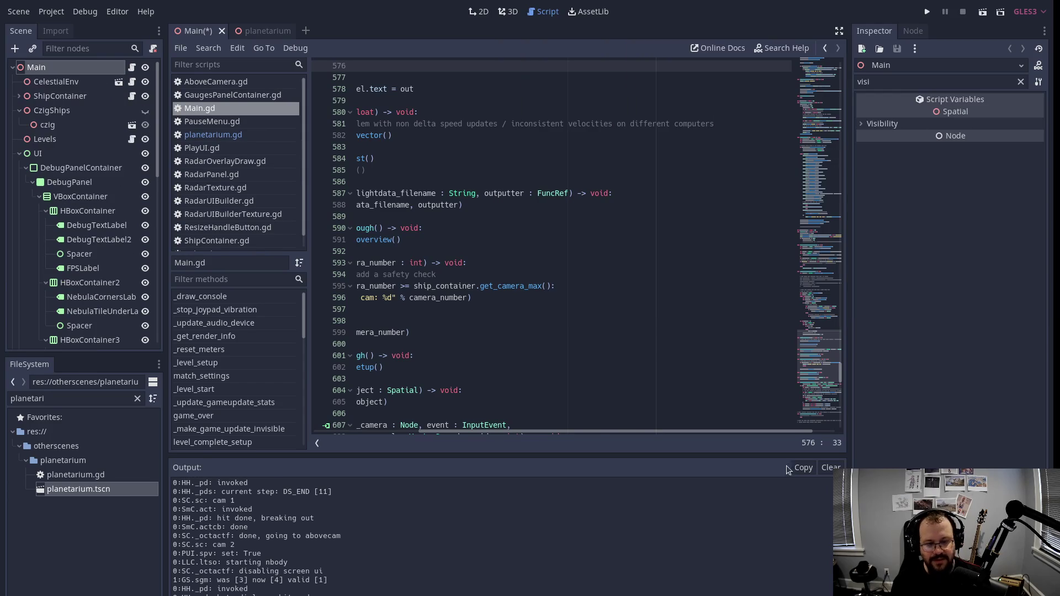
left_click(781, 338)
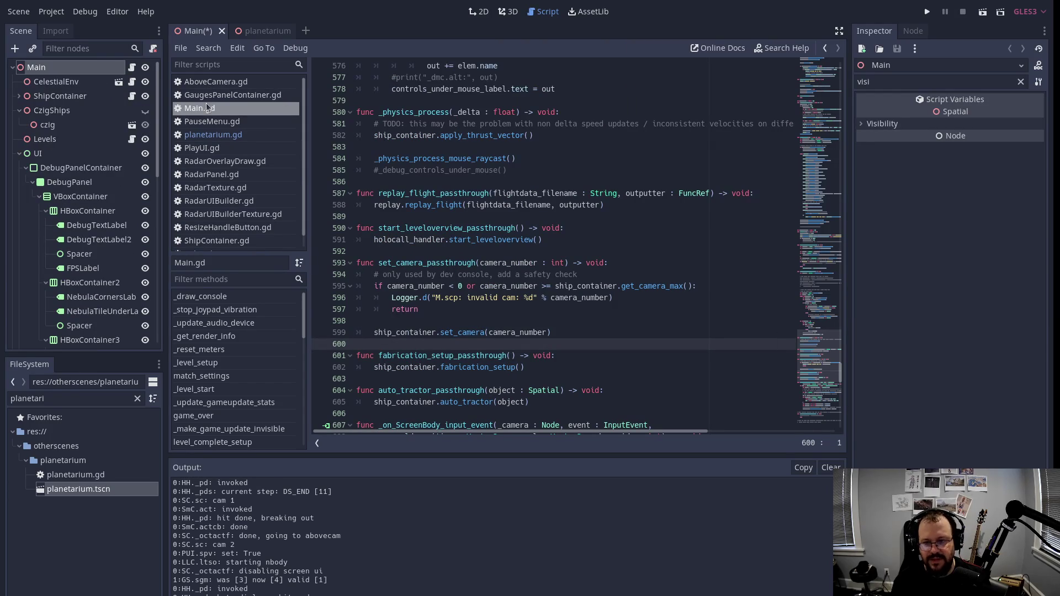
scroll(828, 171, "down", 4)
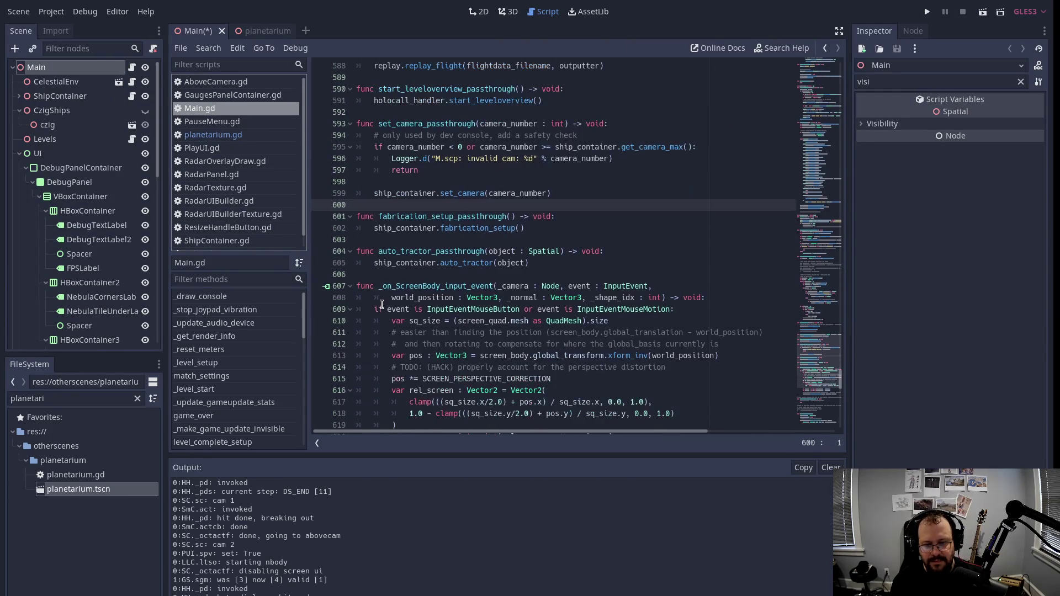
scroll(83, 221, "down", 5)
scroll(267, 324, "down", 3)
scroll(267, 324, "down", 3)
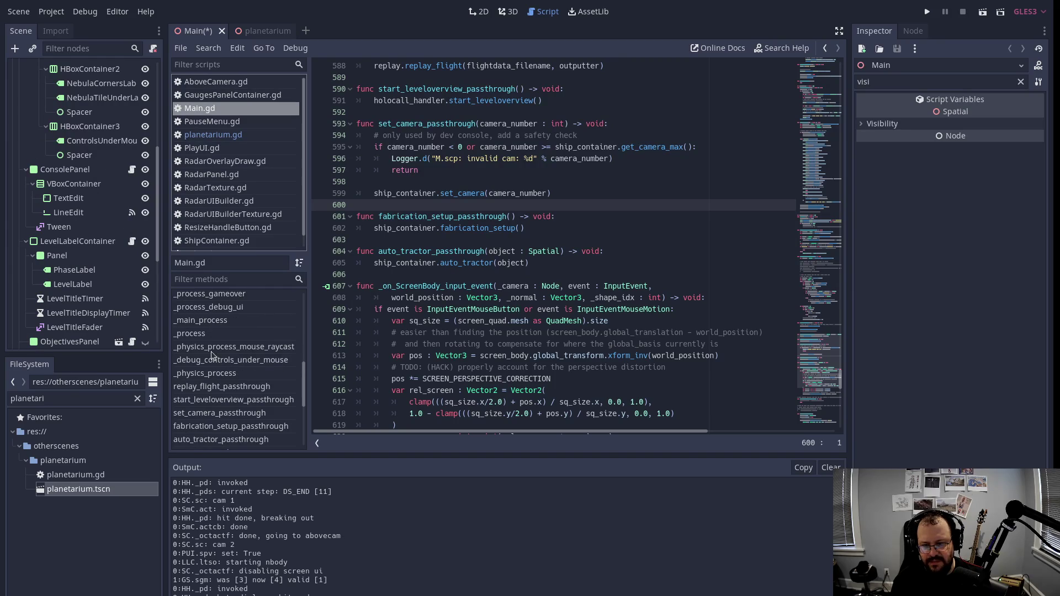
left_click(213, 374)
scroll(525, 139, "up", 3)
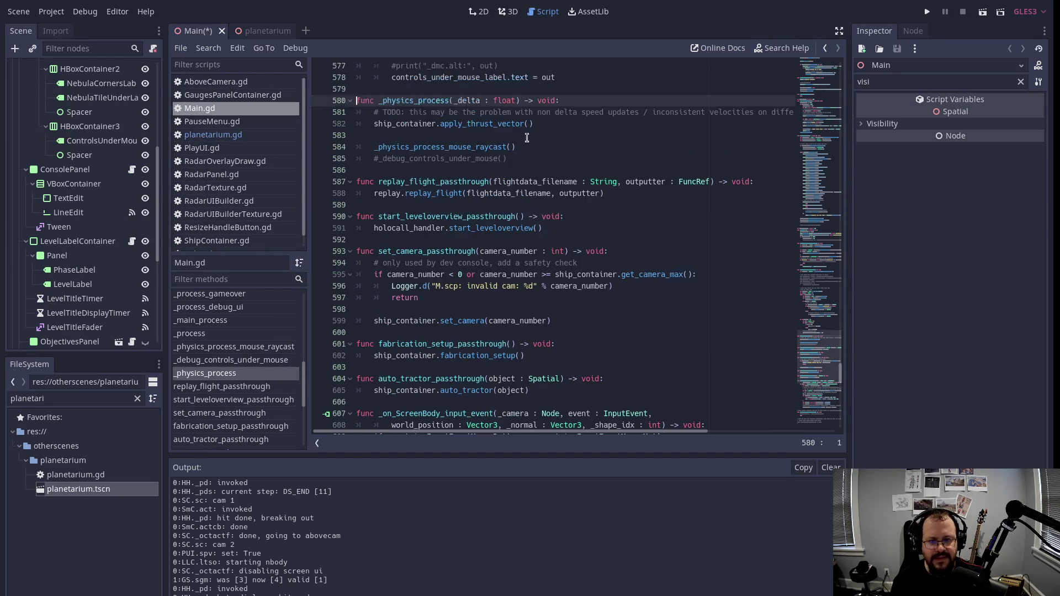
Step: Uncomment the _debug_controls_under_mouse call, save the scene, and rerun the game
left_click(378, 228)
key("Delete")
scroll(564, 218, "up", 3)
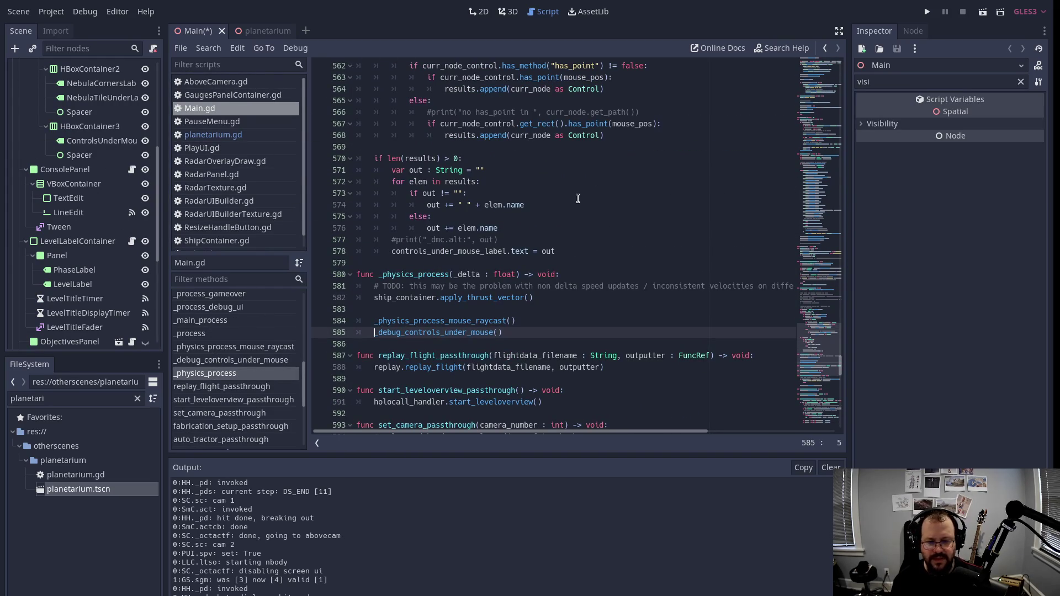
key("ctrl+s")
key("F5")
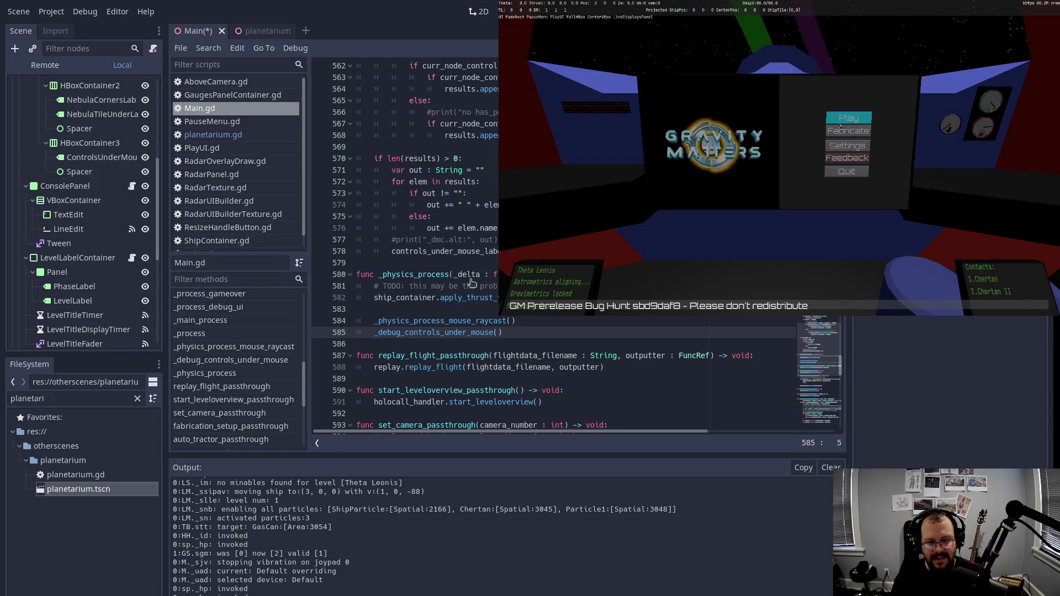
Step: Start a level from the star map, skip the holocall, then end it and relaunch with F5
left_click(840, 123)
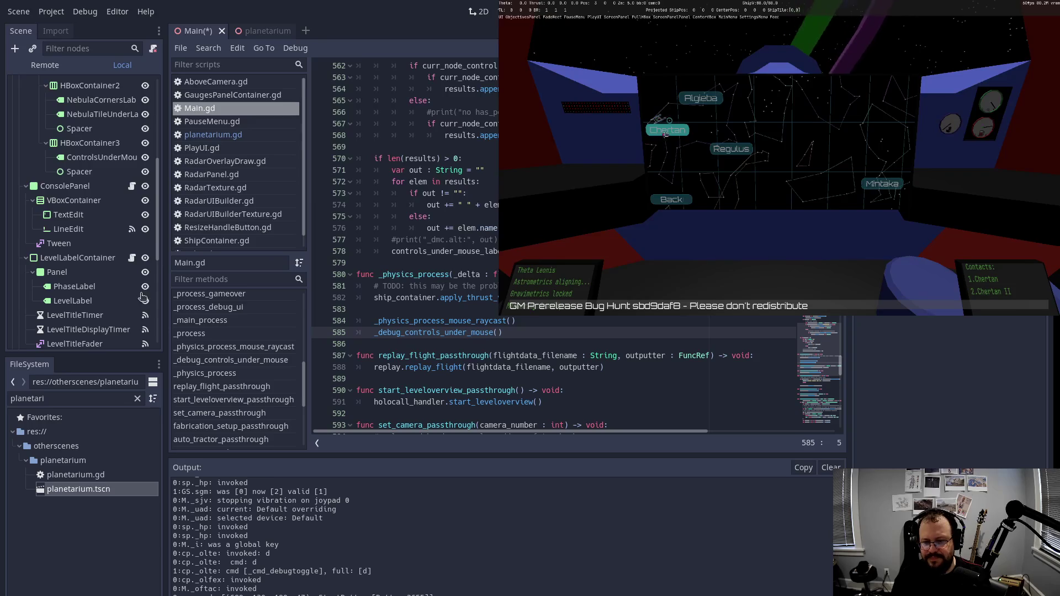
key("Return")
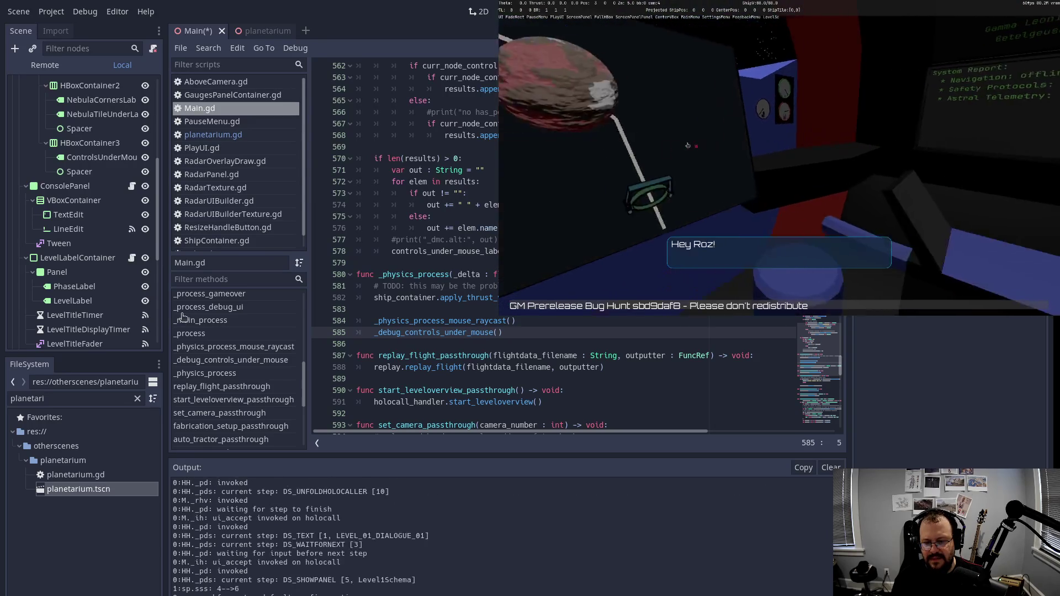
key("Return")
key("Return")
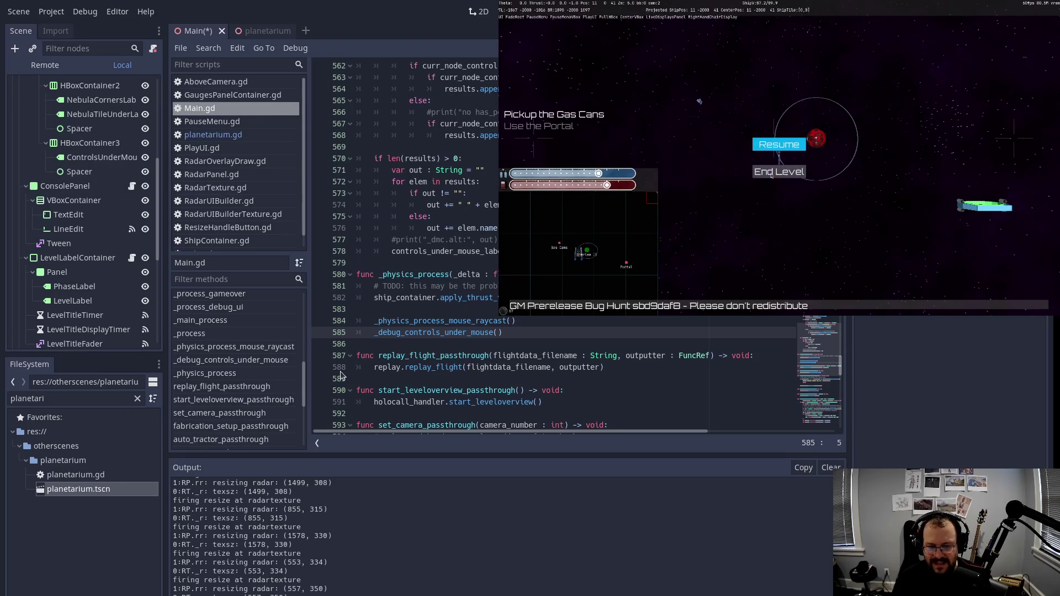
left_click(772, 176)
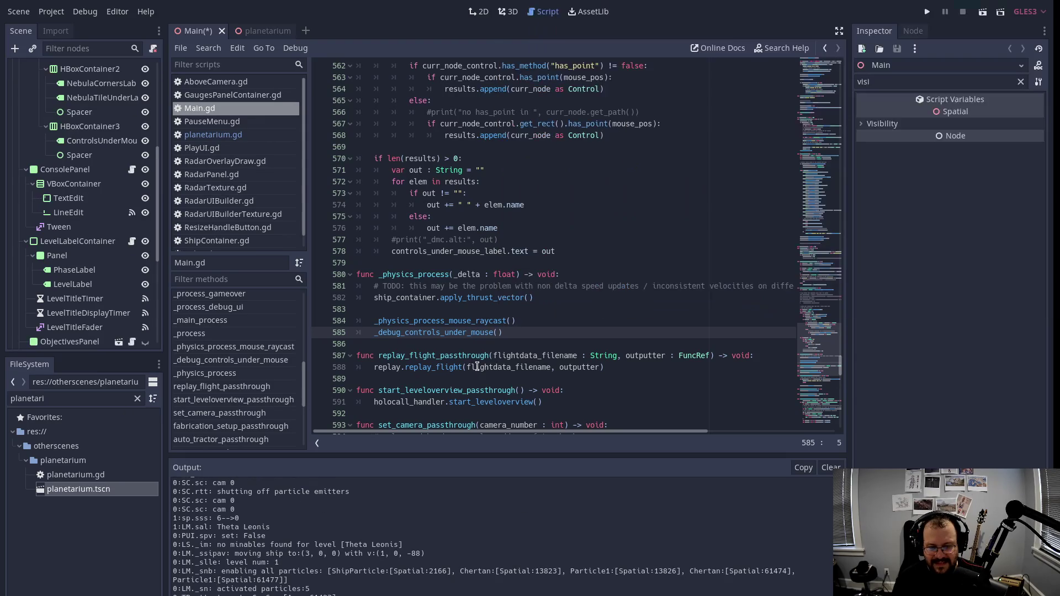
key("F5")
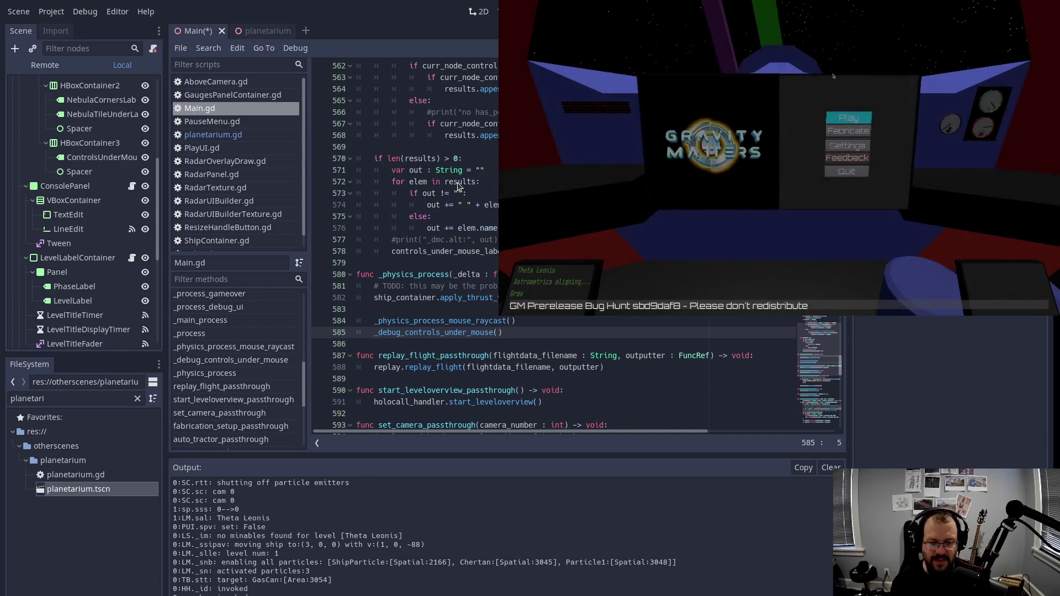
key("Return")
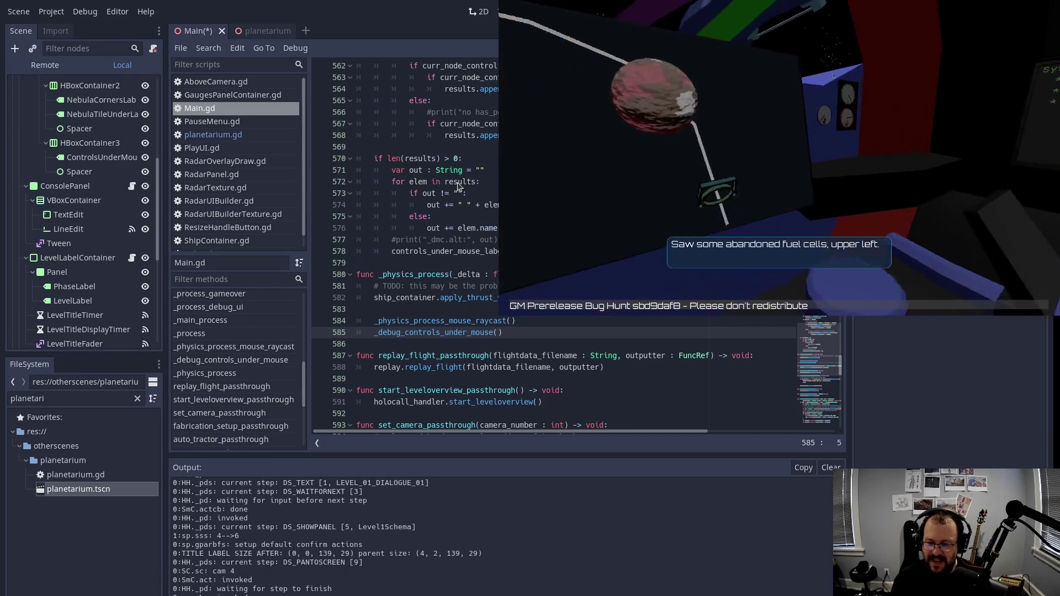
key("Return")
key("Return")
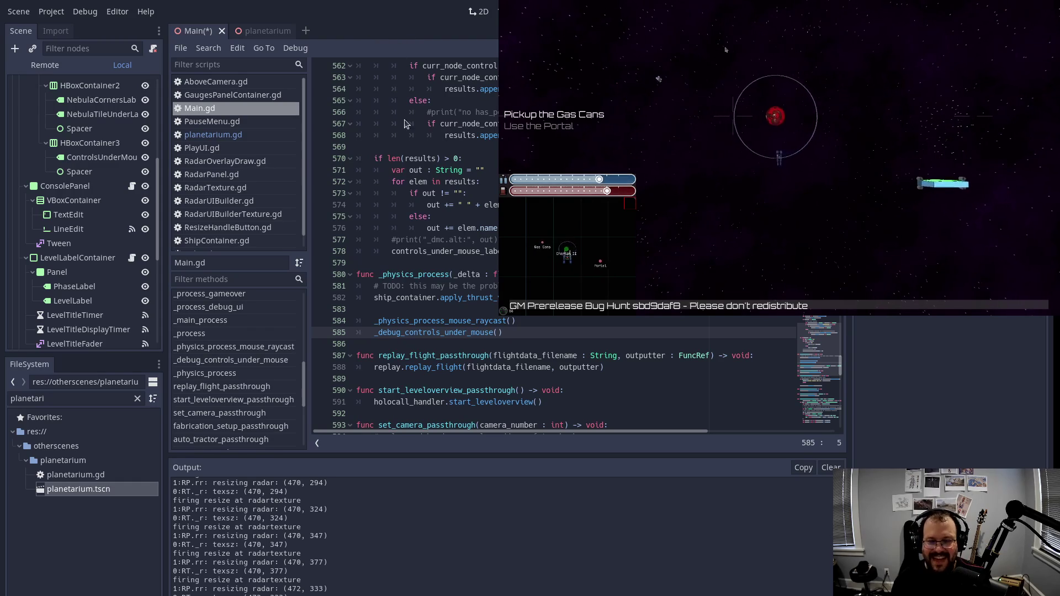
key("Escape")
key("Down")
key("Return")
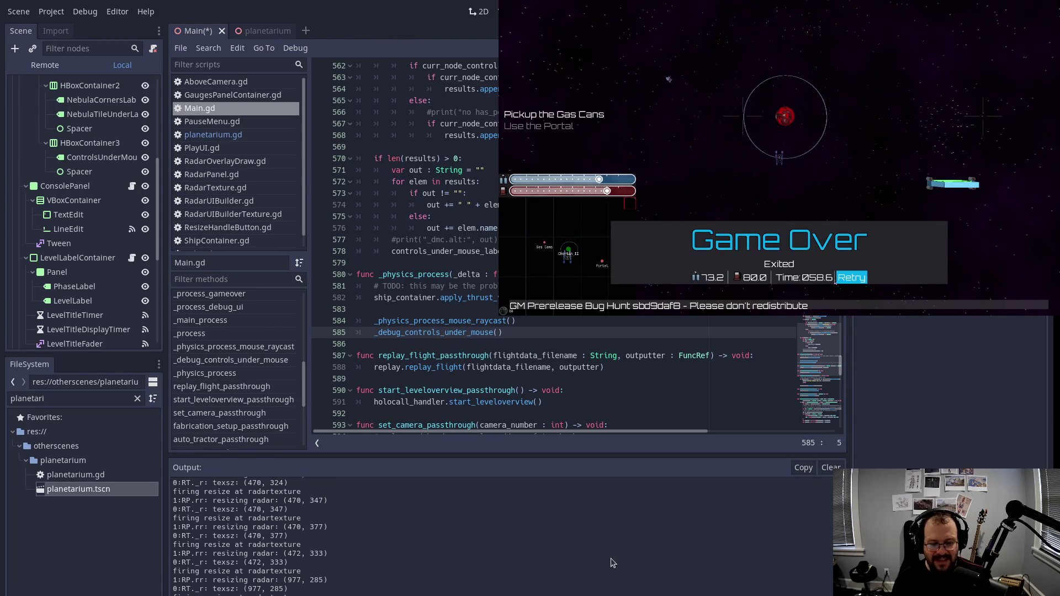
key("F8")
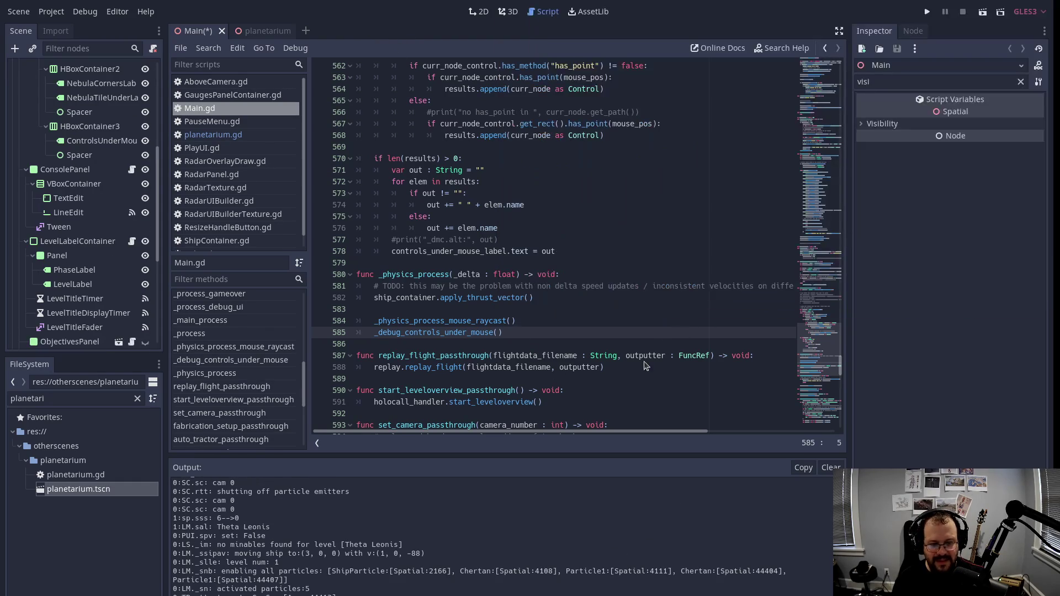
key("Down")
key("F5")
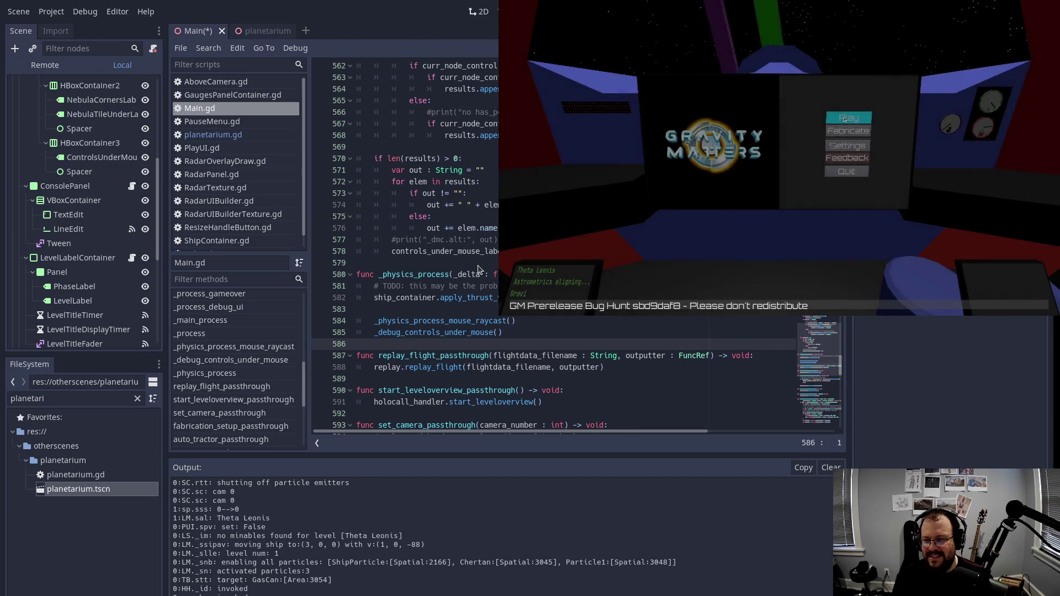
Step: Start play from the game menu, advance through the holocall dialogue, and pause the level
left_click(845, 120)
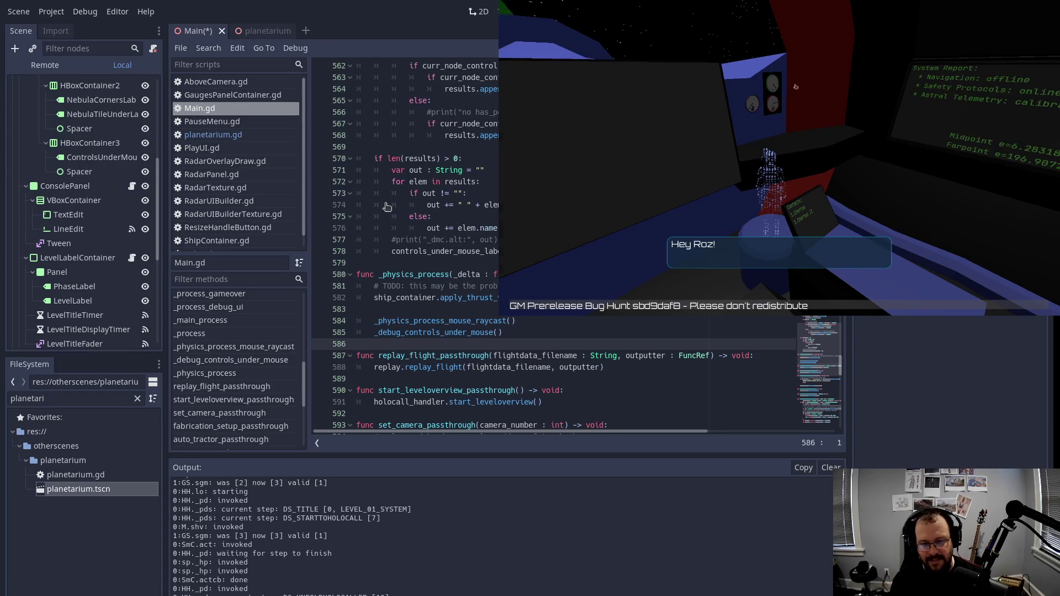
key("Return")
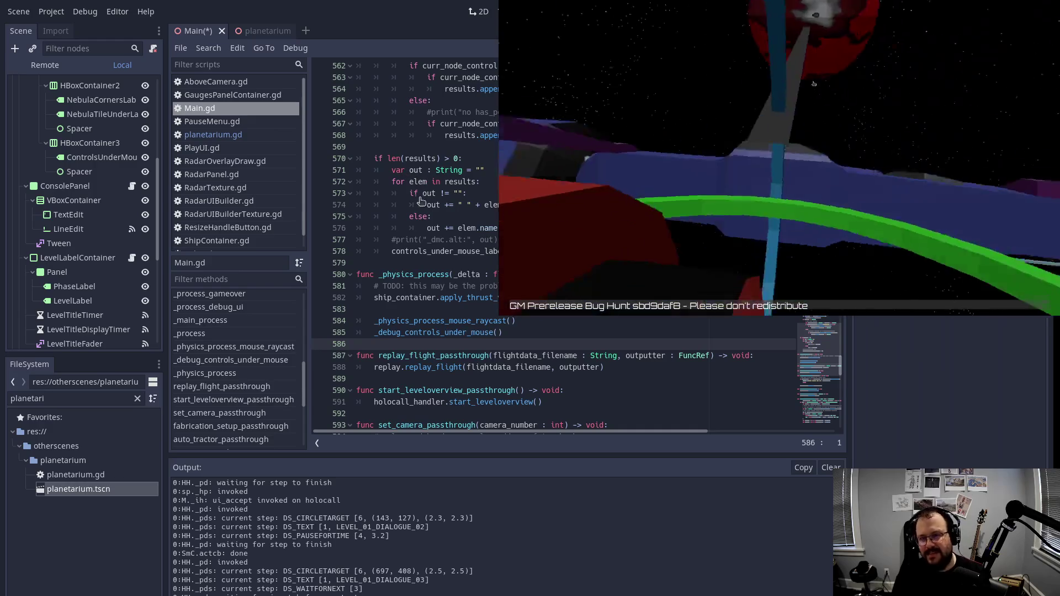
key("Return")
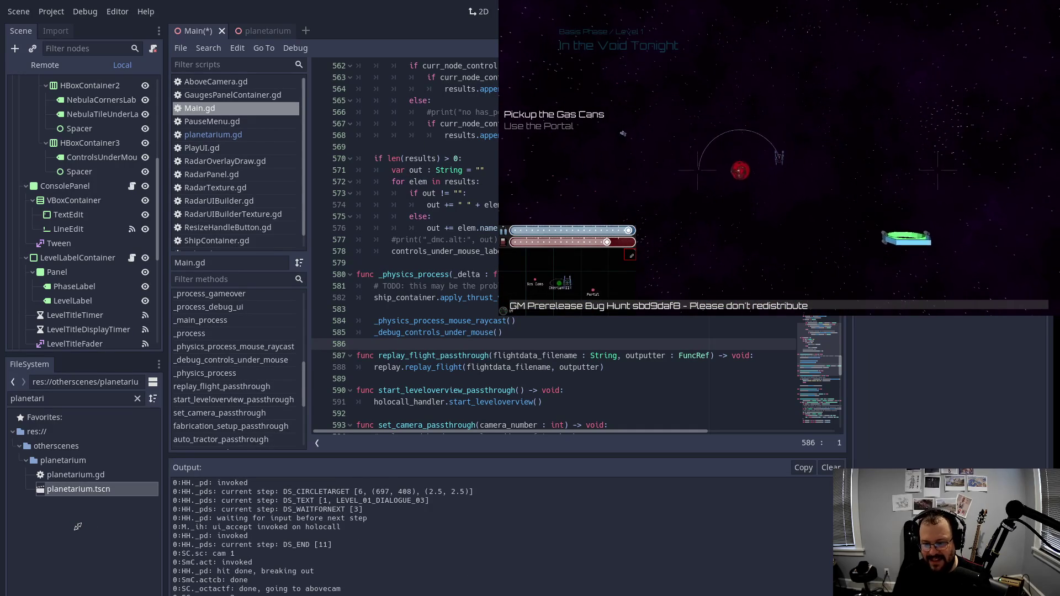
key("Escape")
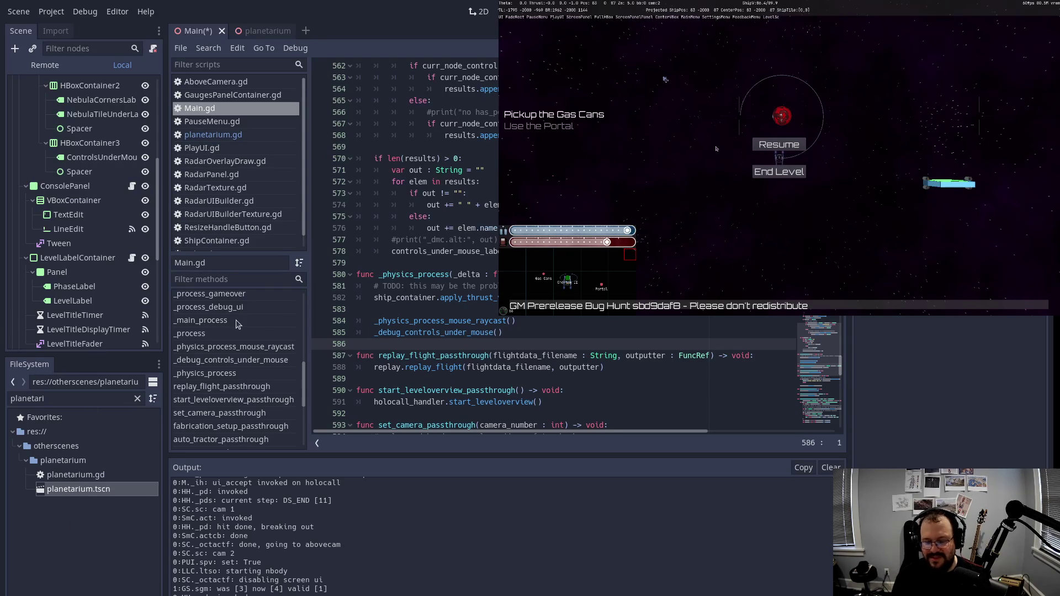
Step: Resume play, toggle the debug display with D, drag the gauge and radar panel to the top, and pause
key("Escape")
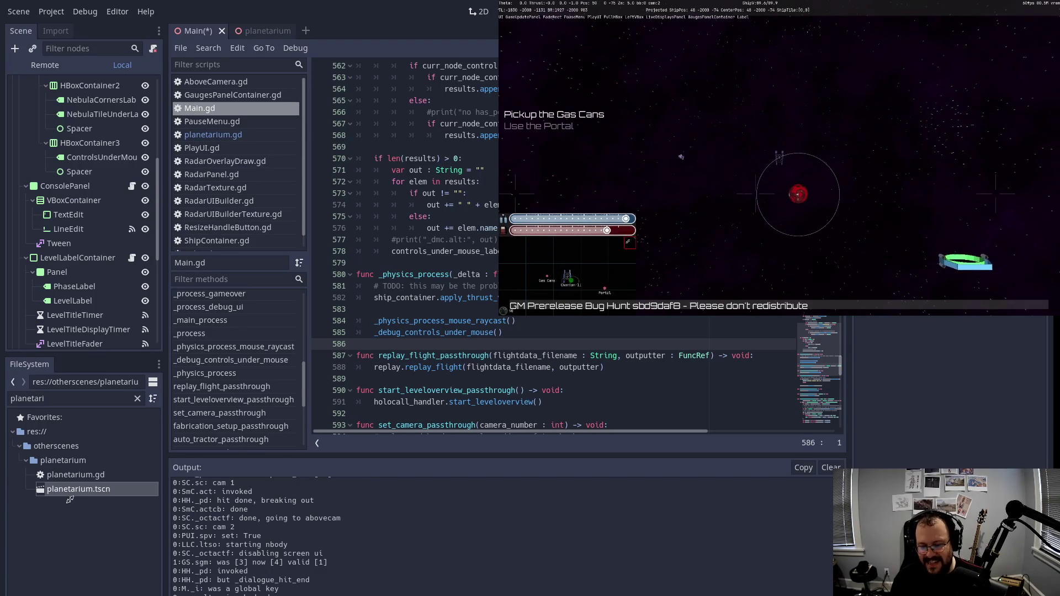
key("Escape")
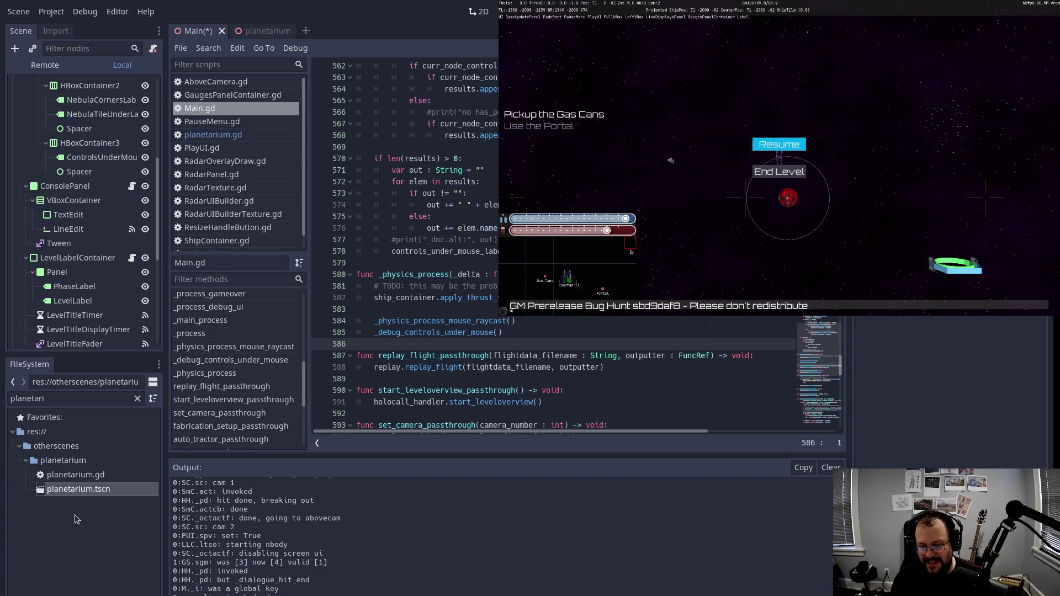
key("Escape")
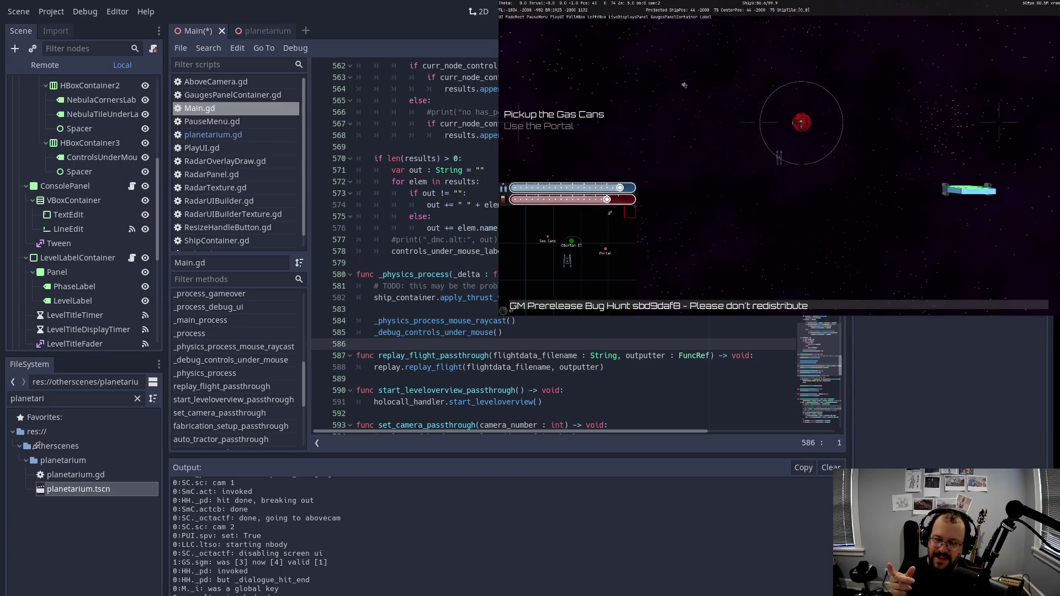
key("d")
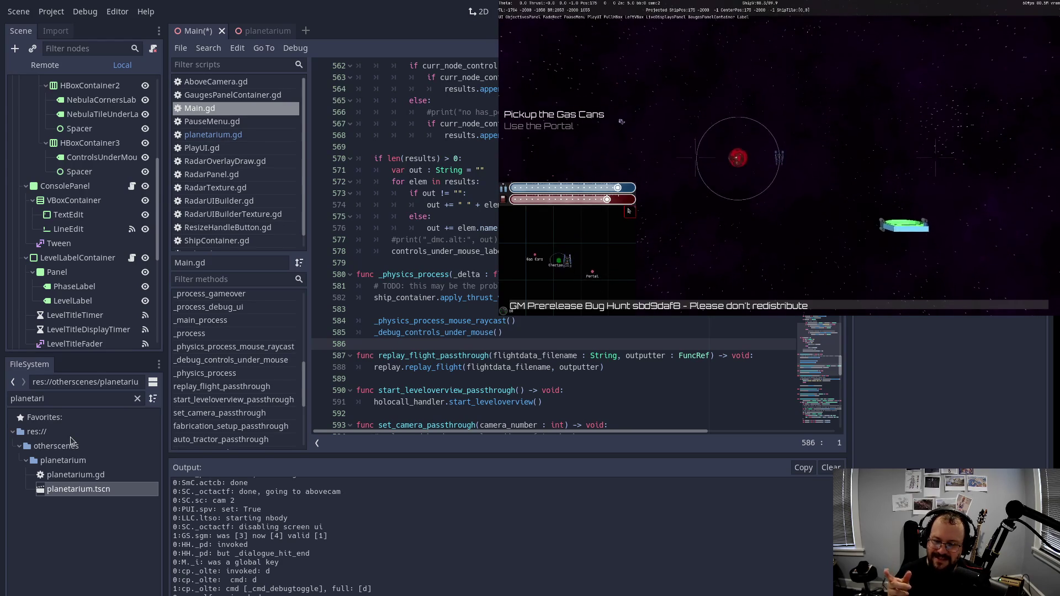
left_click_drag(629, 217, 588, 118)
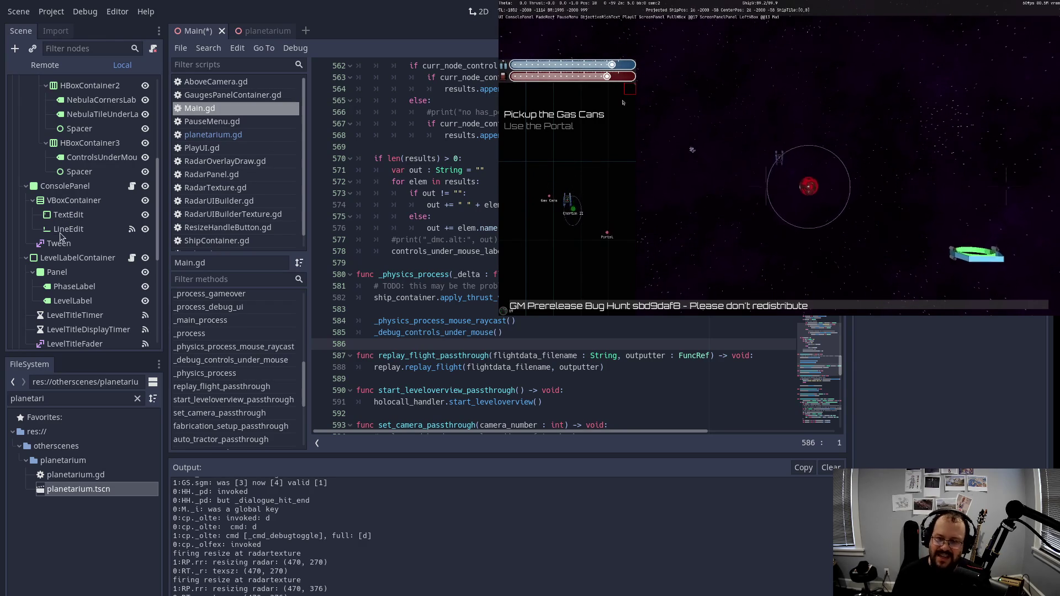
key("Escape")
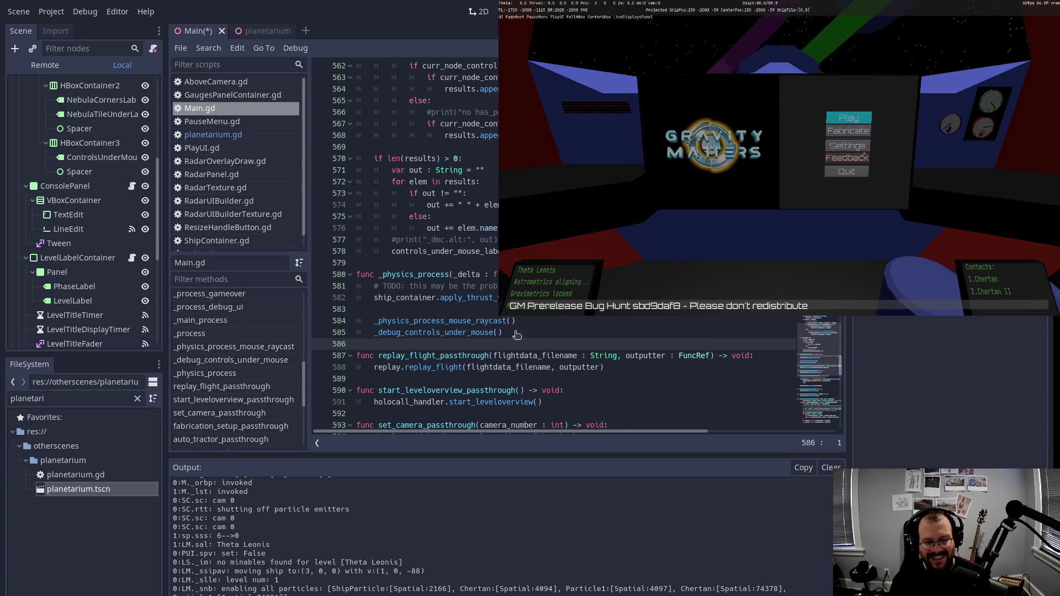
Step: Stop the game and comment out the _debug_controls_under_mouse() call on line 585
key("F8")
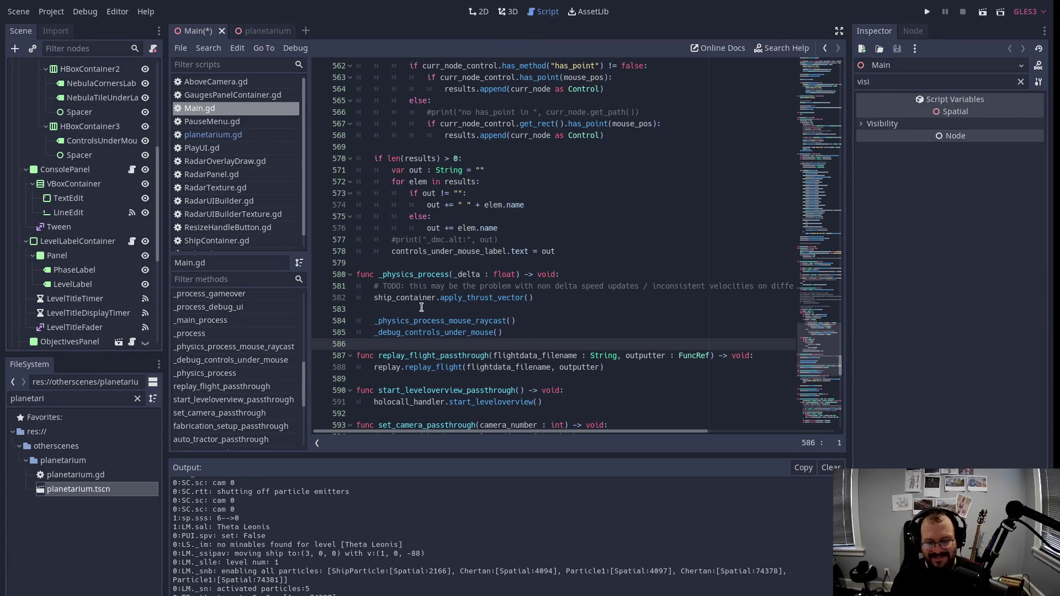
left_click(374, 333)
type("#")
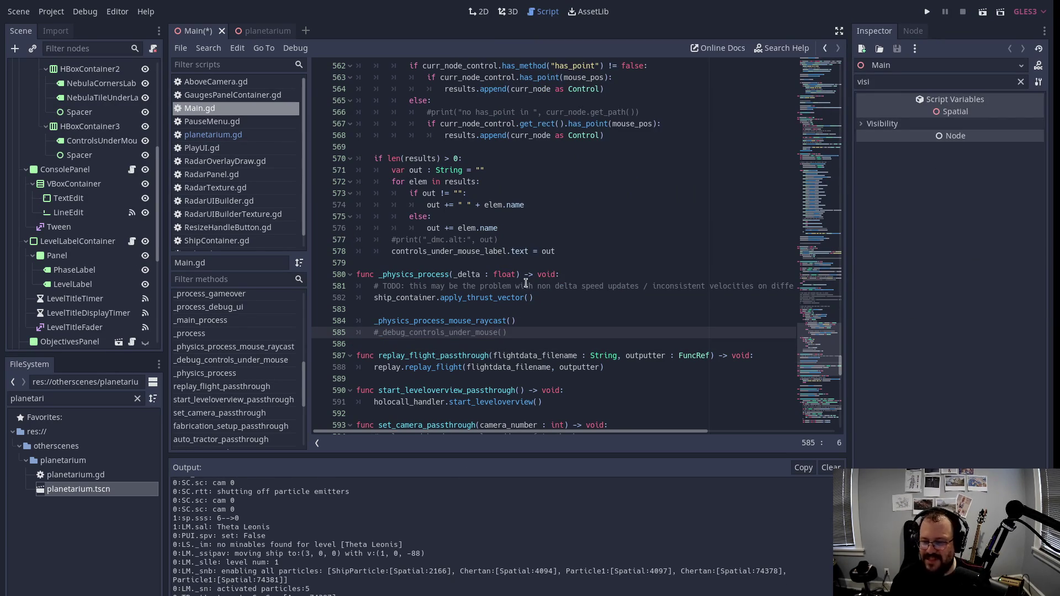
Step: Save Main.gd, then switch to the planetarium scene and run it with F6
key("ctrl+s")
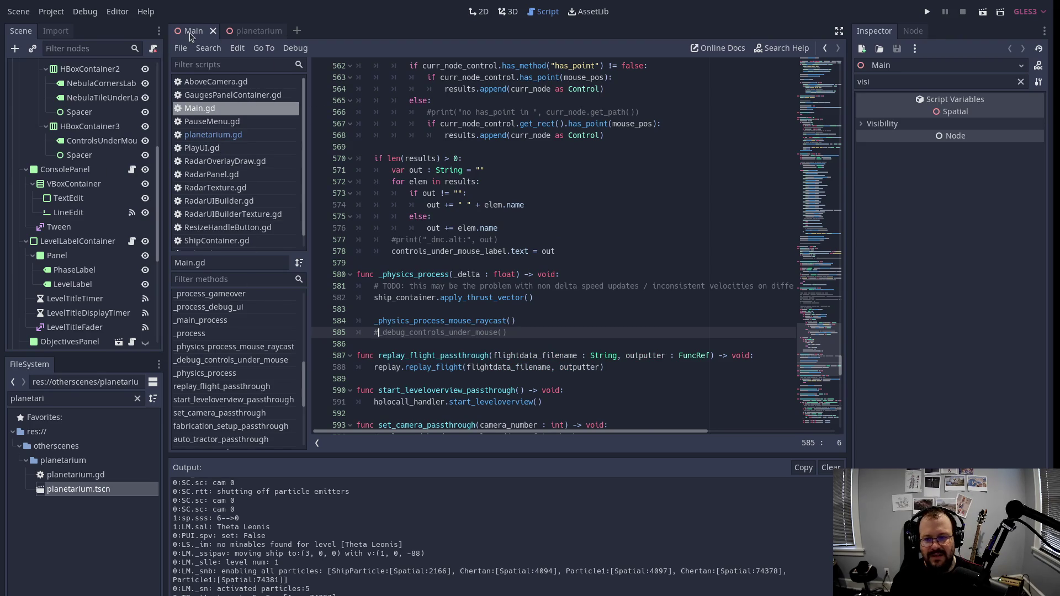
left_click(257, 32)
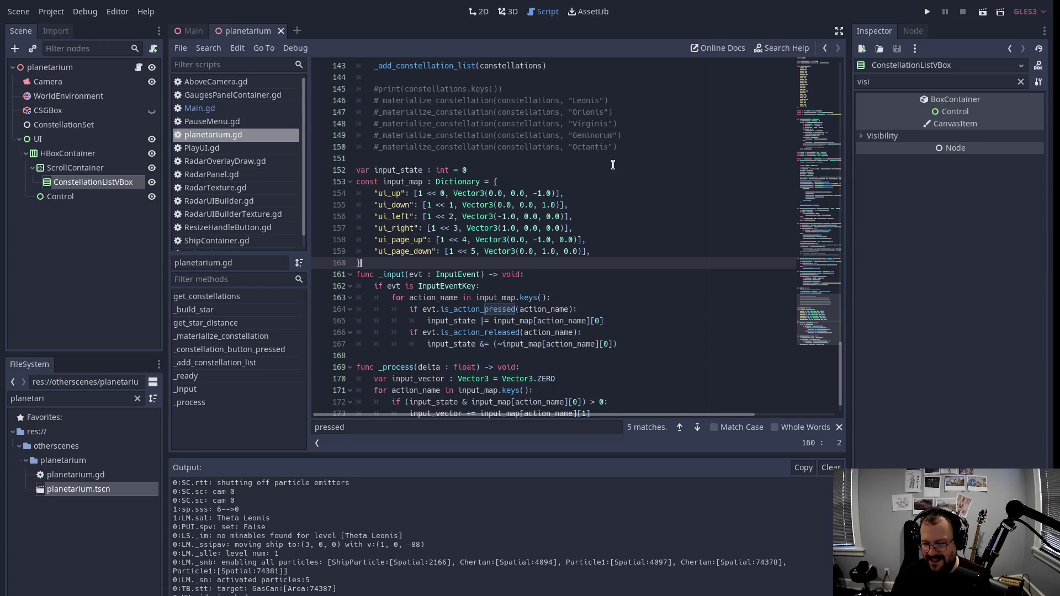
key("F6")
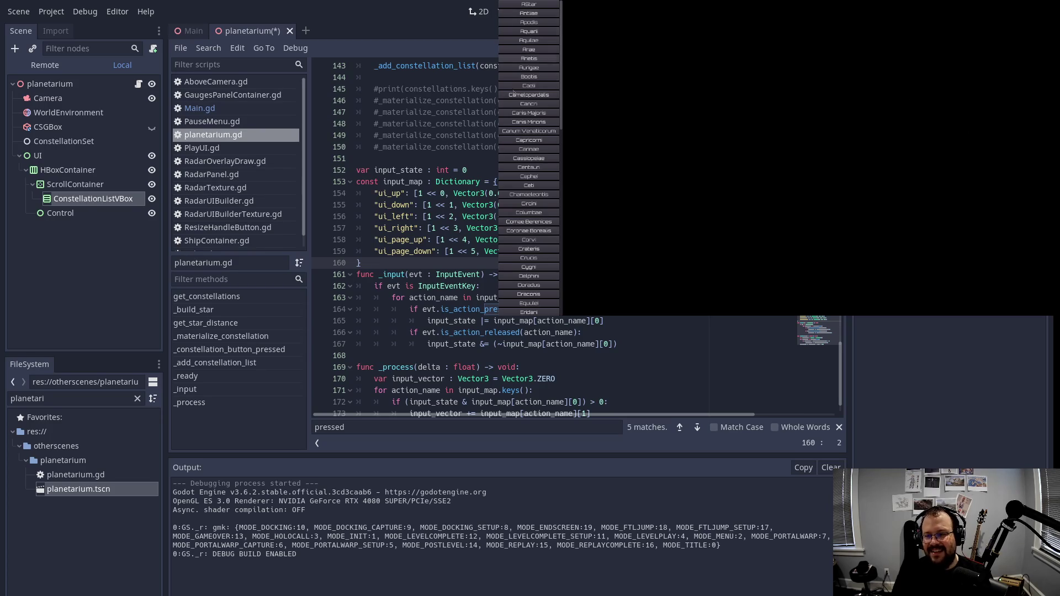
Step: Scroll through the constellation list and use the arrow keys to land on Pavonis
scroll(540, 168, "down", 10)
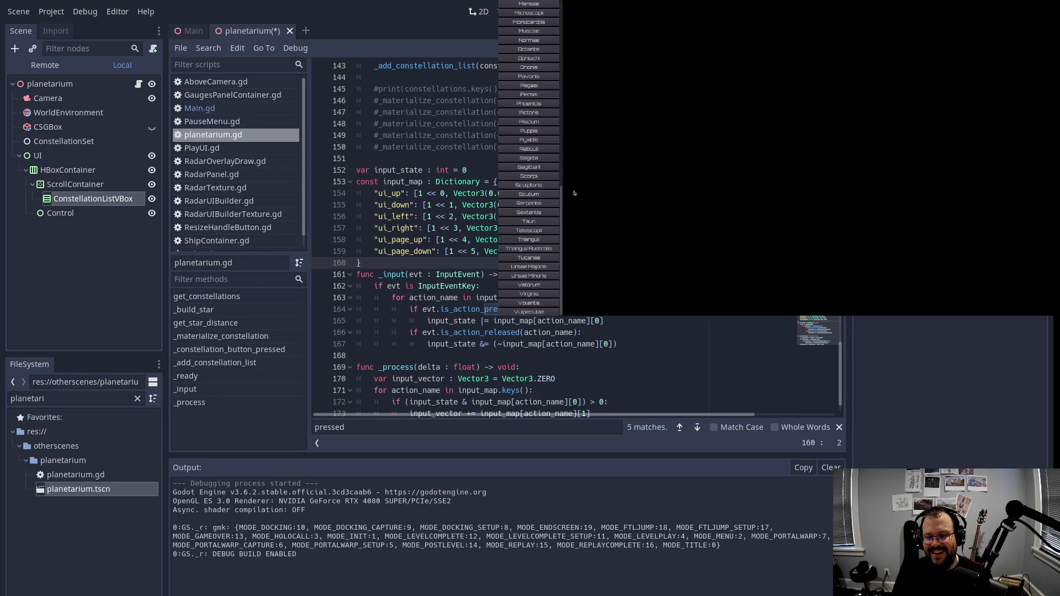
scroll(539, 239, "up", 10)
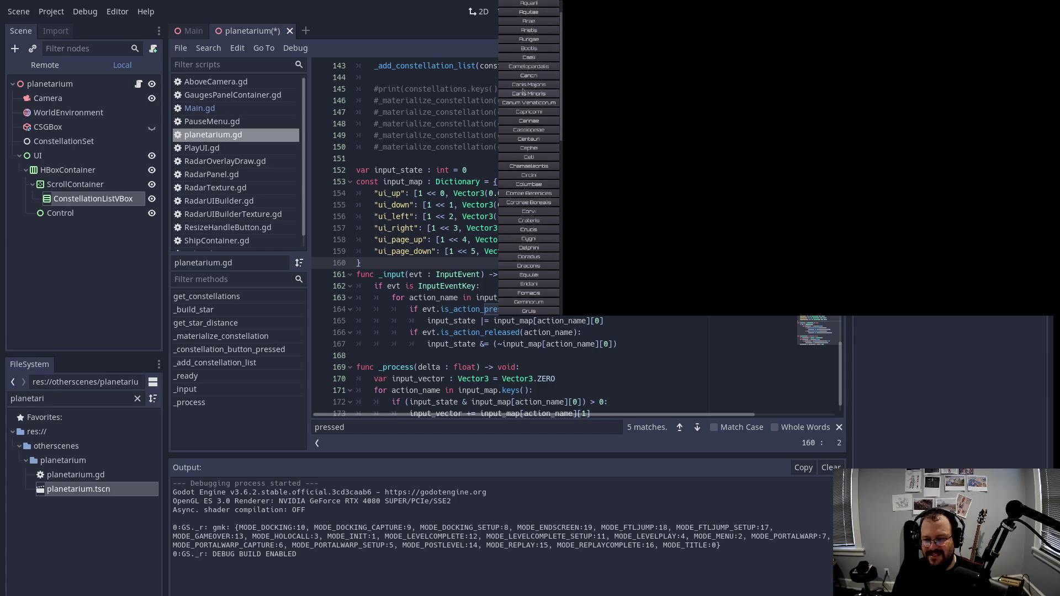
scroll(528, 94, "down", 5)
scroll(528, 191, "down", 2)
scroll(527, 205, "down", 2)
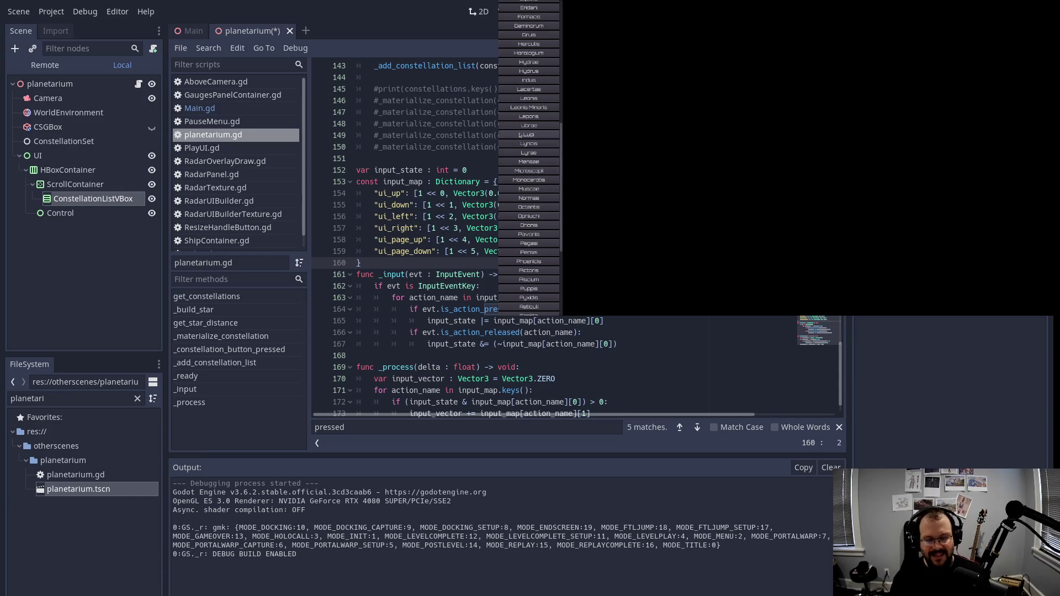
scroll(529, 191, "down", 3)
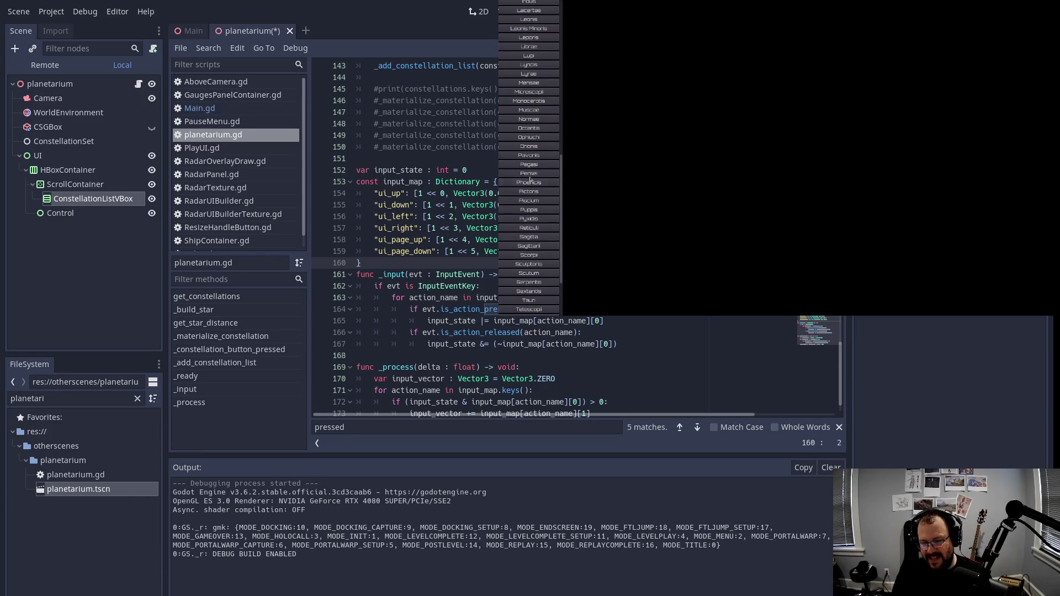
scroll(535, 178, "down", 3)
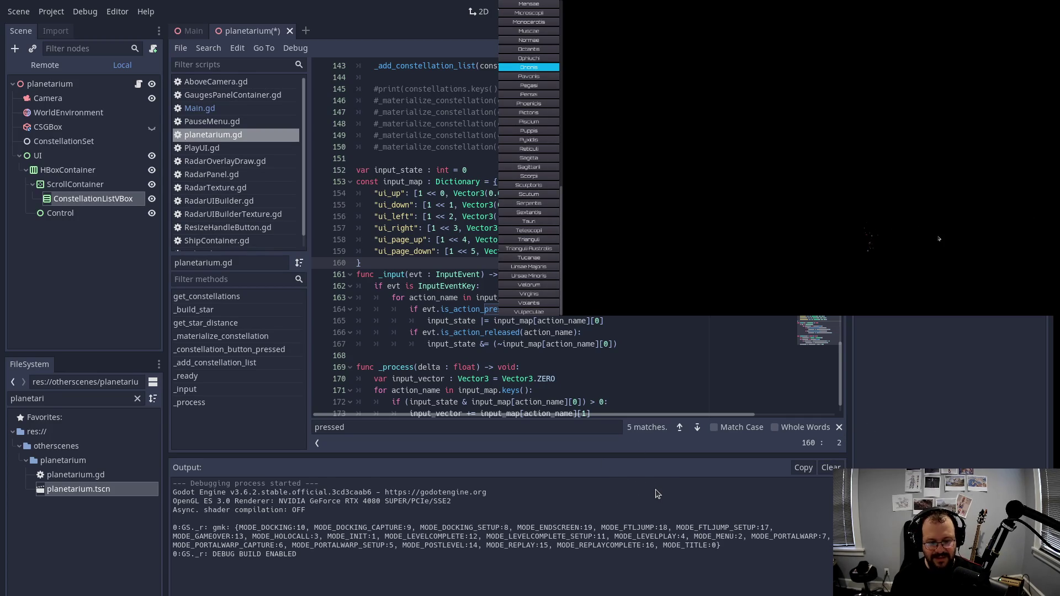
key("Down")
key("Down")
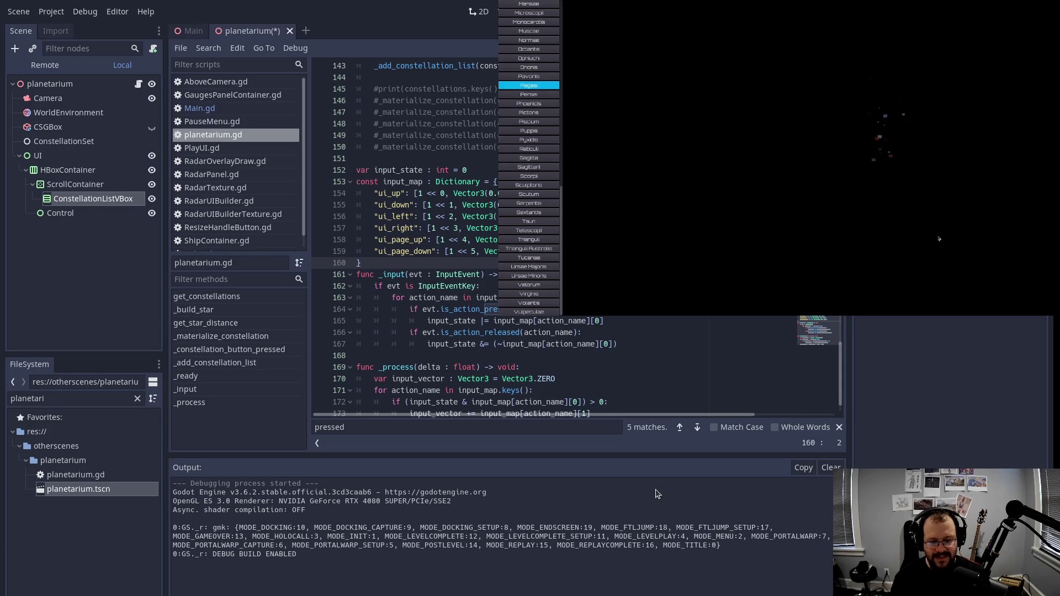
key("Up")
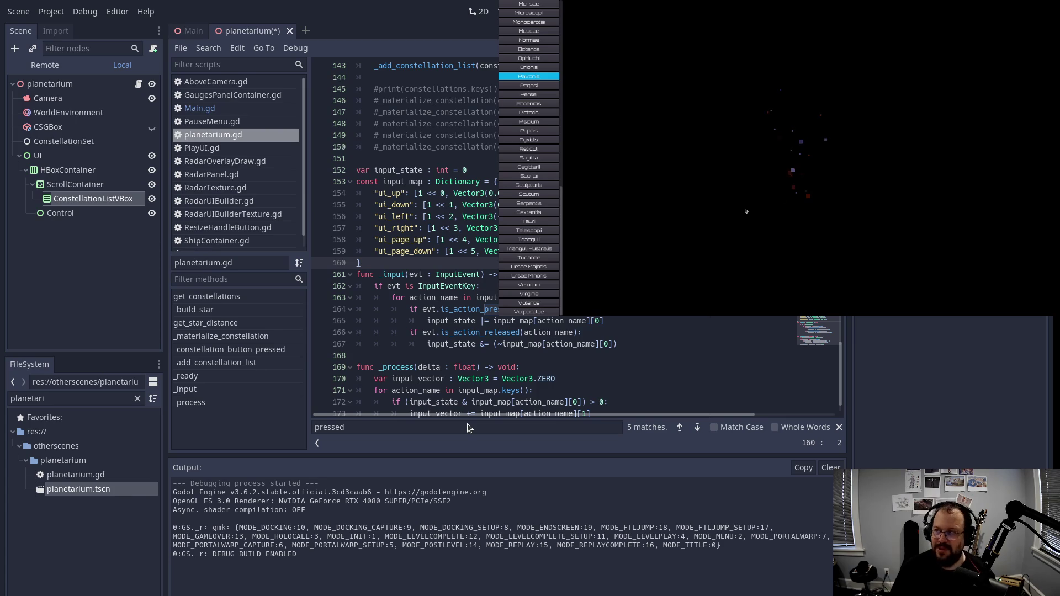
Step: Flip the constellation selection between Ophiuchi and Orionis with the arrow keys, ending on Orionis
scroll(538, 91, "up", 6)
scroll(529, 196, "down", 8)
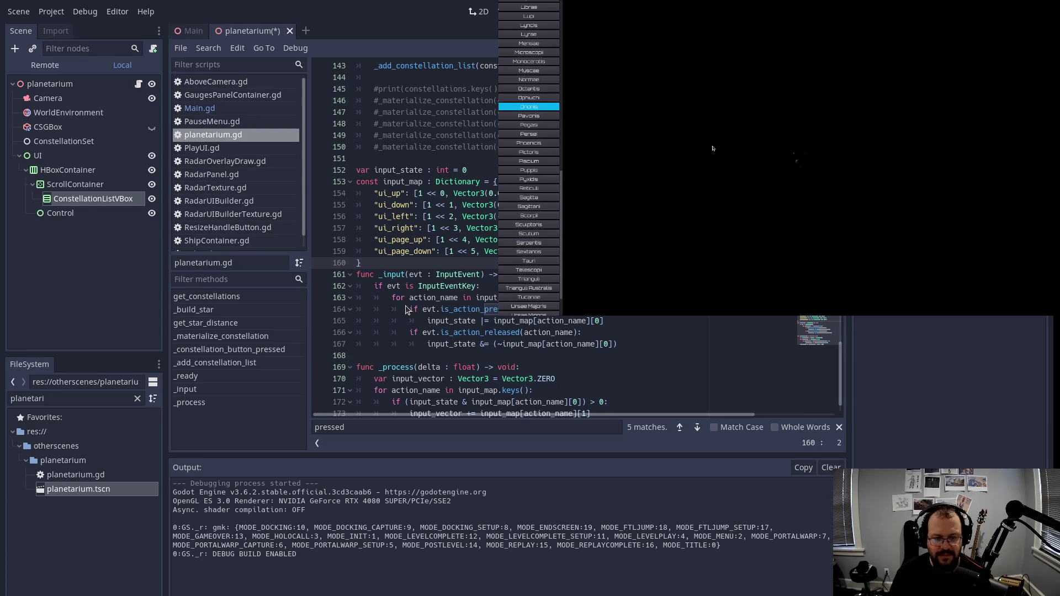
key("Up")
key("Down")
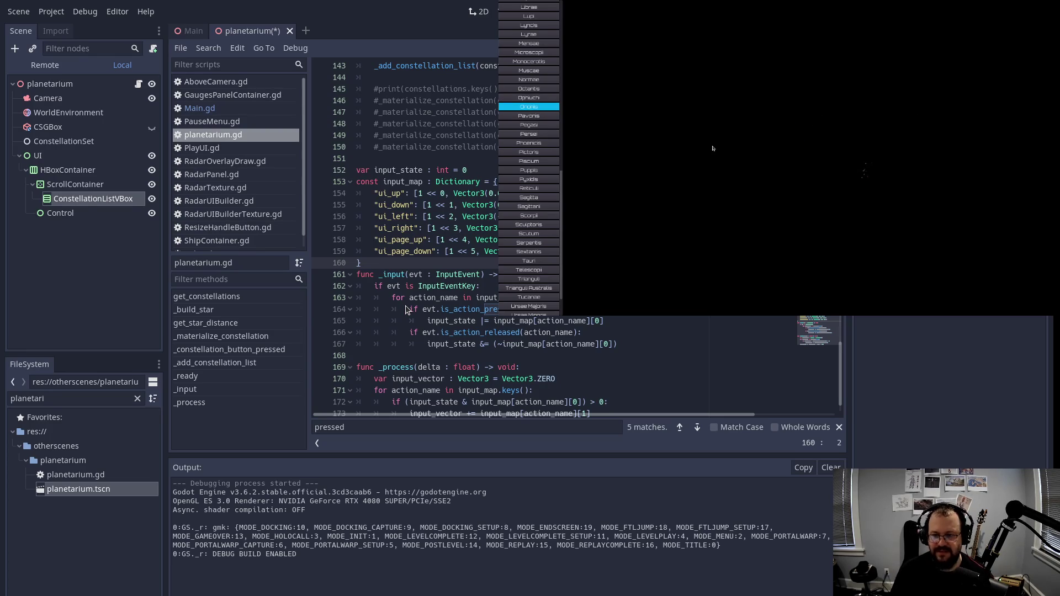
key("Up")
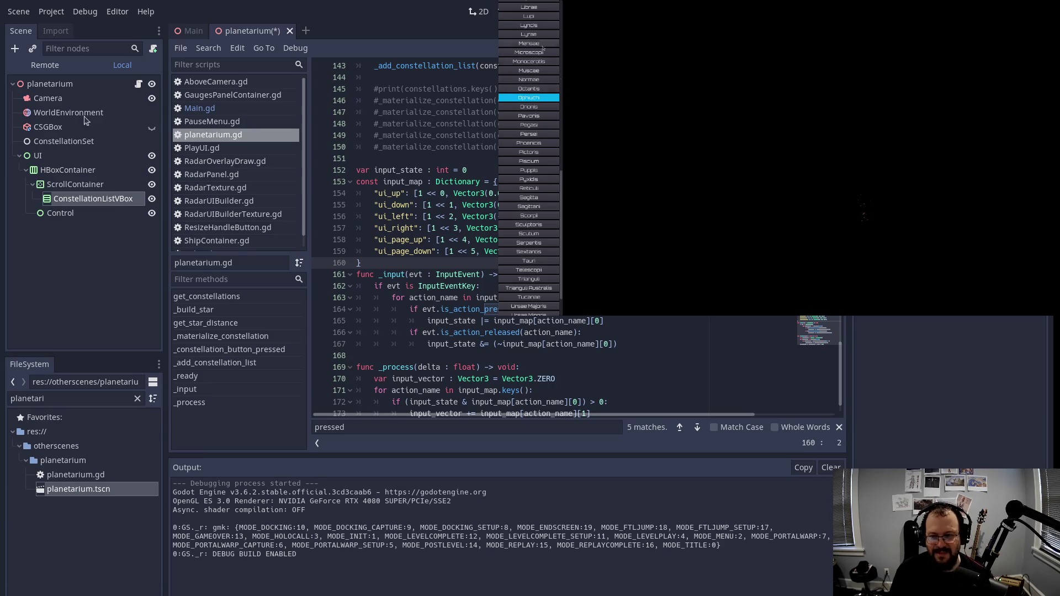
key("Down")
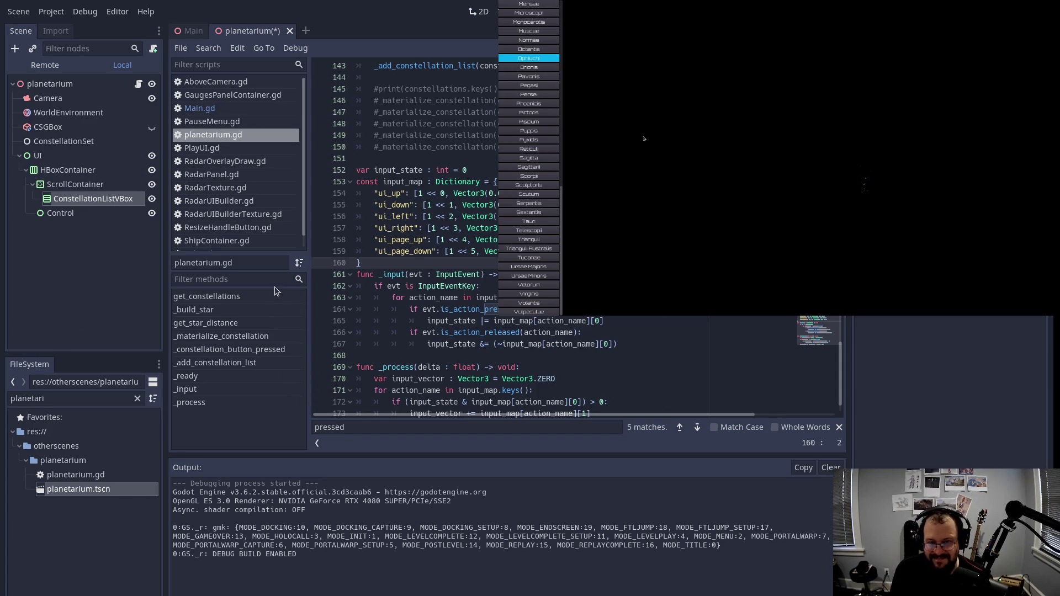
scroll(508, 363, "down", 1)
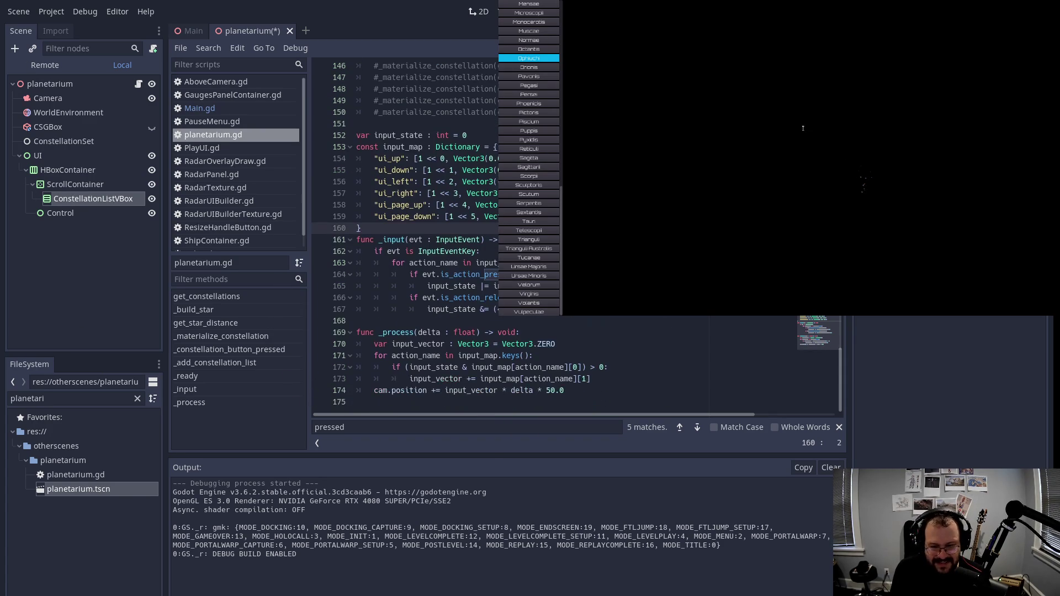
scroll(453, 366, "up", 6)
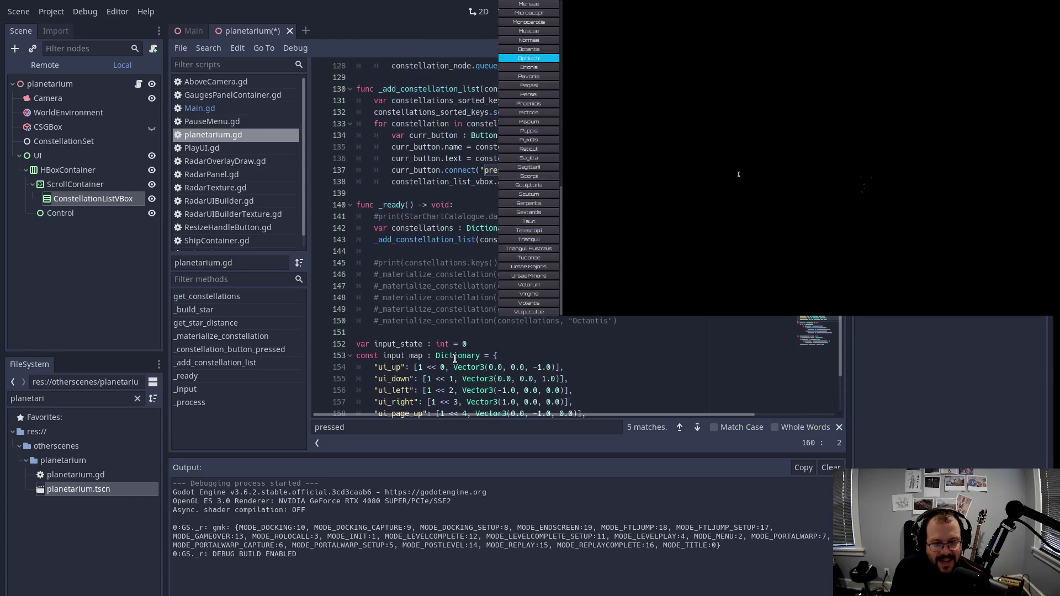
scroll(460, 349, "down", 6)
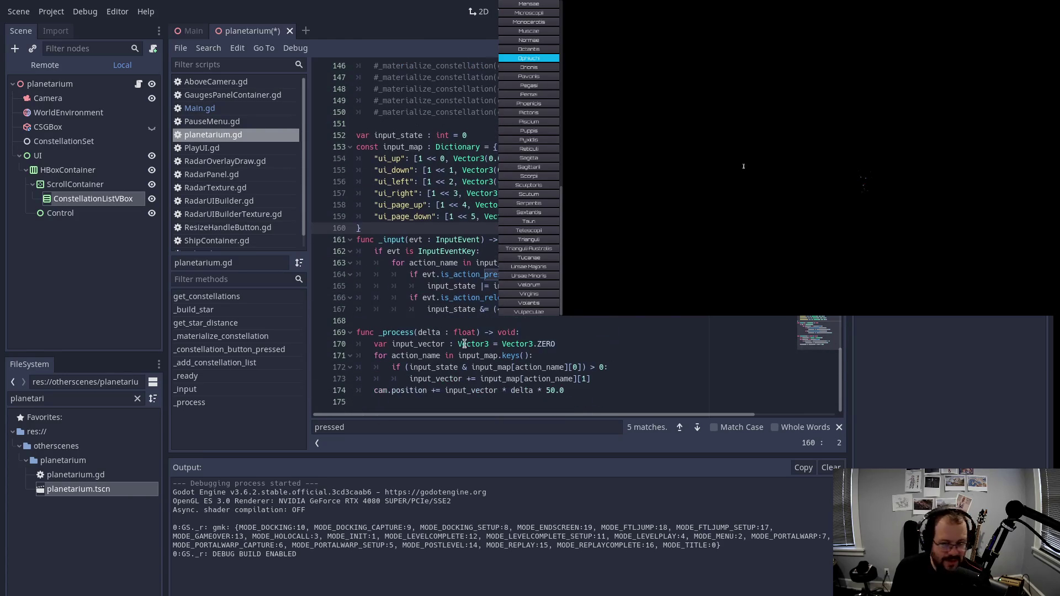
scroll(441, 392, "up", 6)
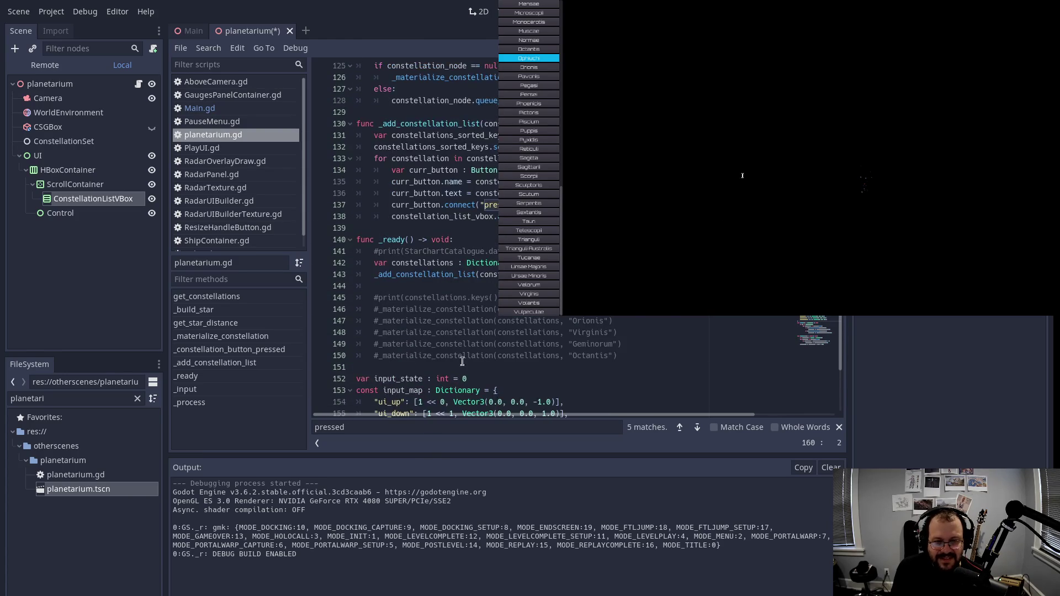
scroll(469, 331, "up", 10)
scroll(485, 274, "up", 19)
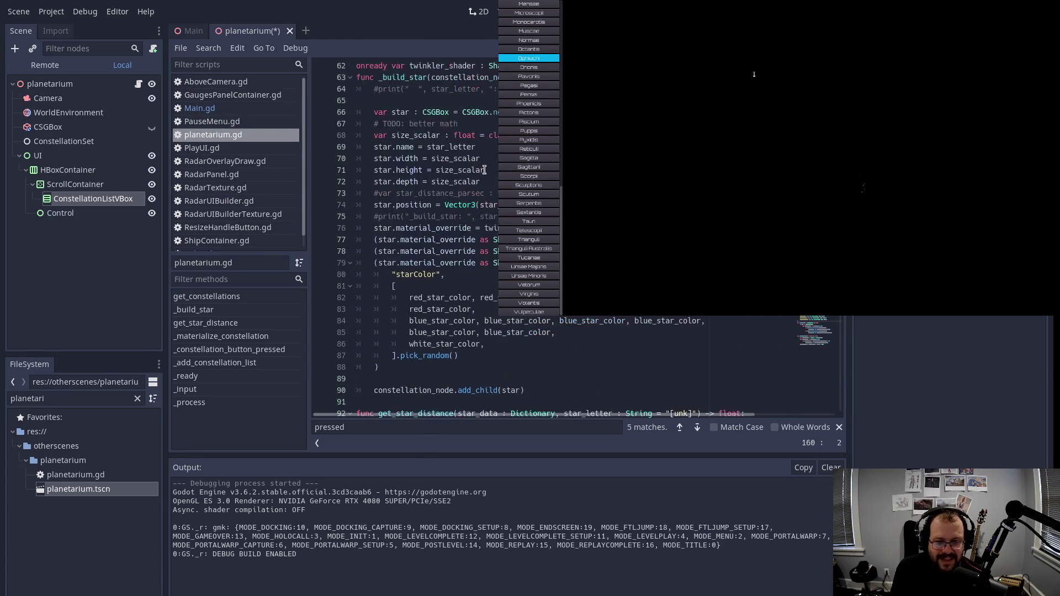
scroll(426, 306, "down", 4)
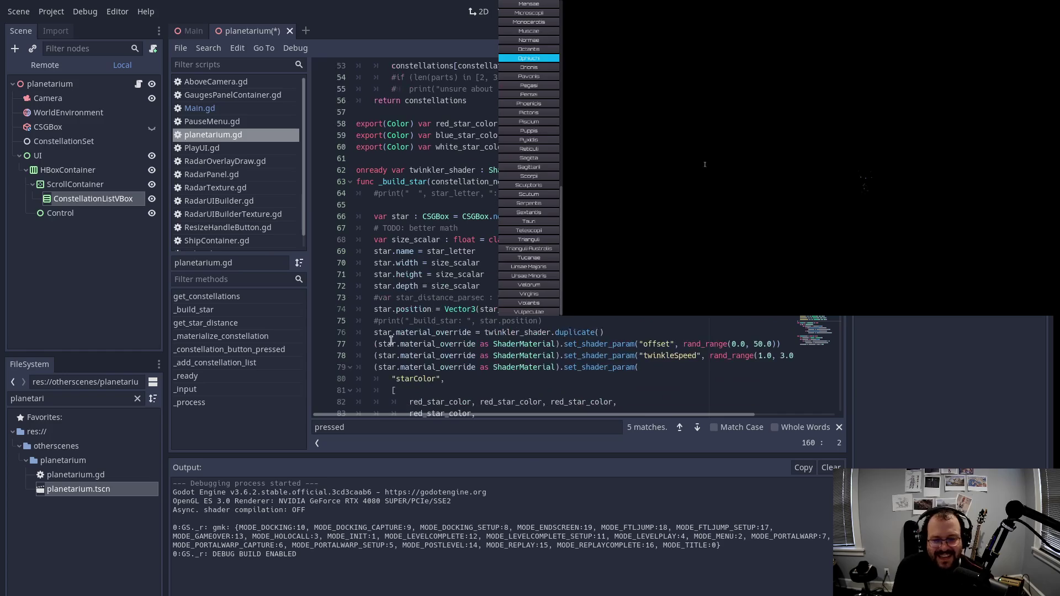
left_click_drag(387, 226, 555, 367)
scroll(558, 358, "down", 3)
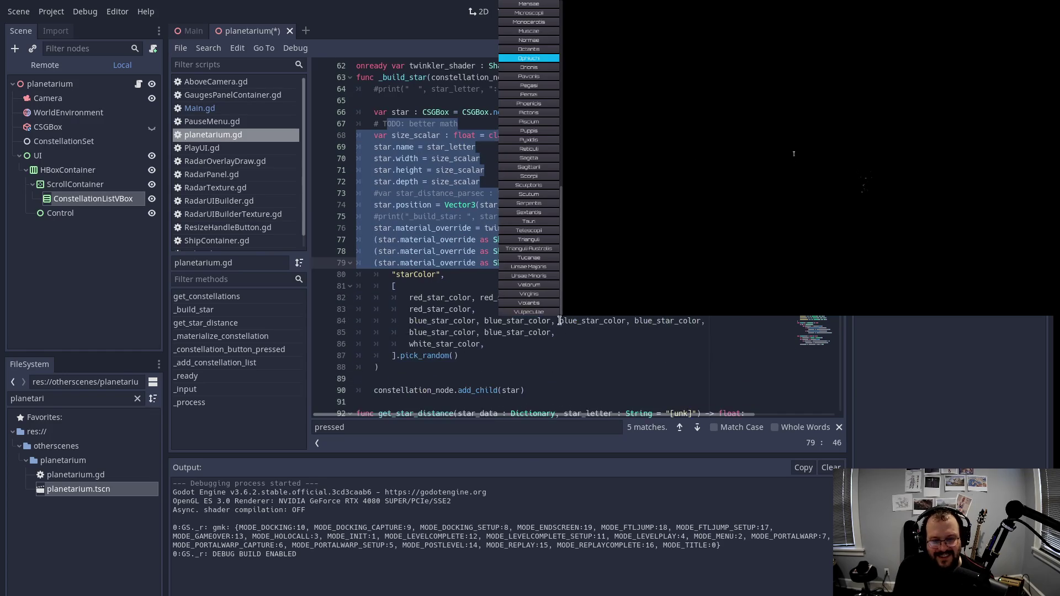
scroll(497, 159, "down", 3)
left_click(377, 147)
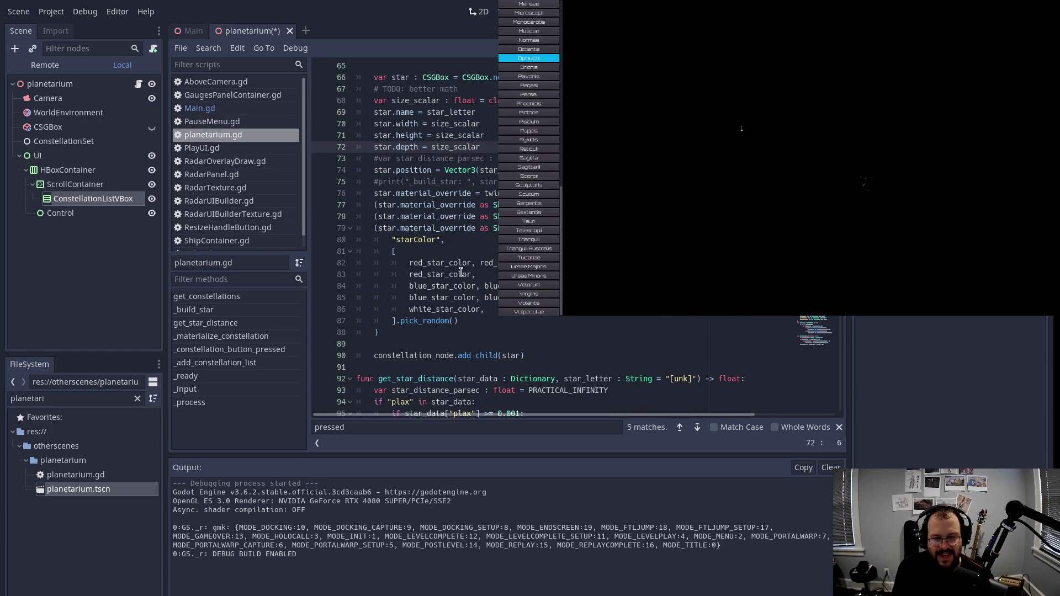
scroll(469, 215, "down", 3)
scroll(474, 215, "down", 7)
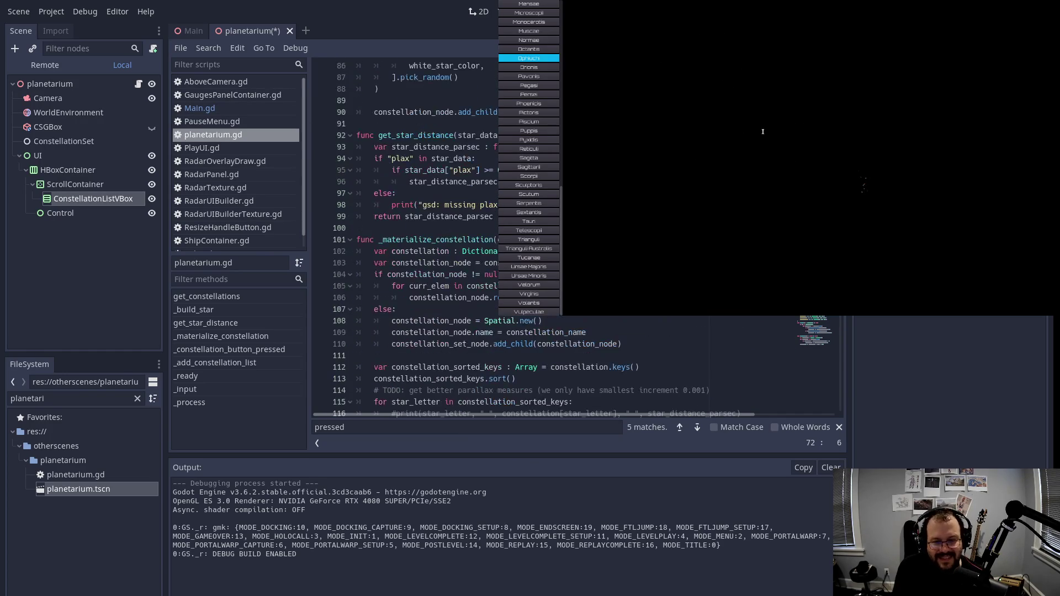
scroll(497, 234, "down", 8)
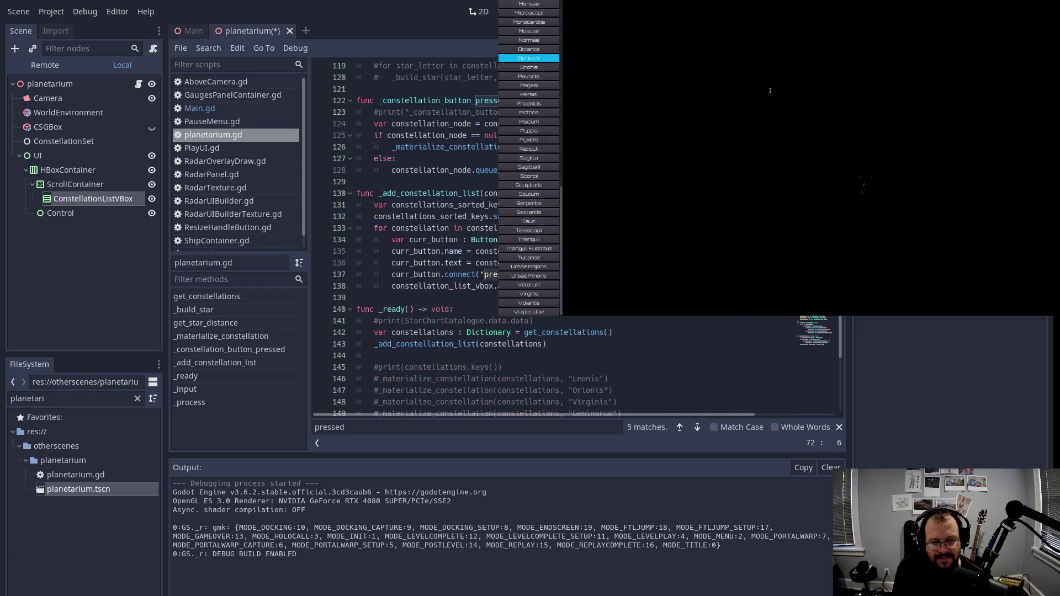
scroll(850, 76, "down", 6)
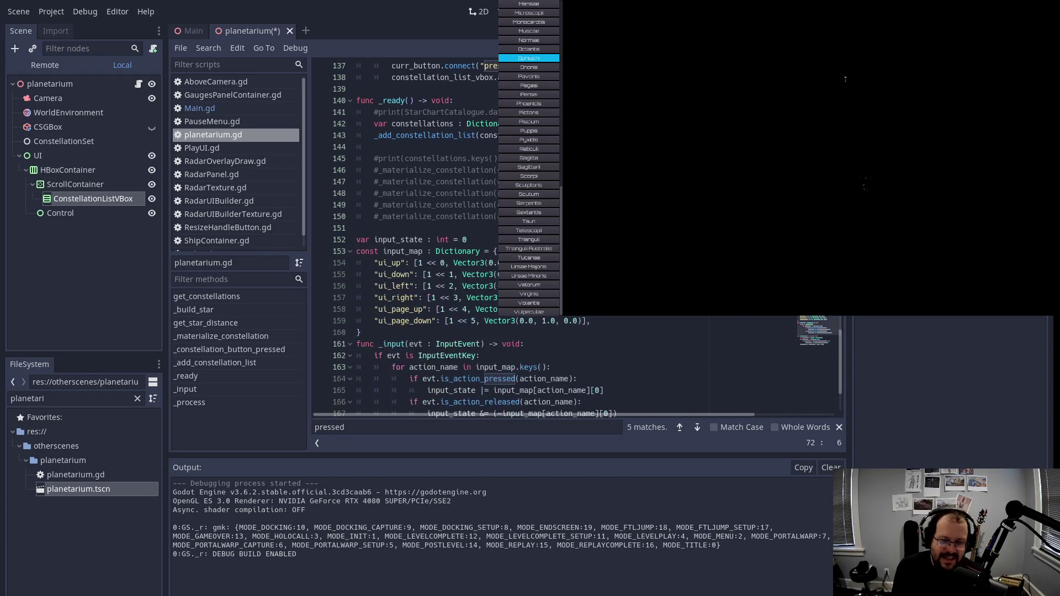
scroll(845, 76, "up", 8)
scroll(850, 71, "down", 11)
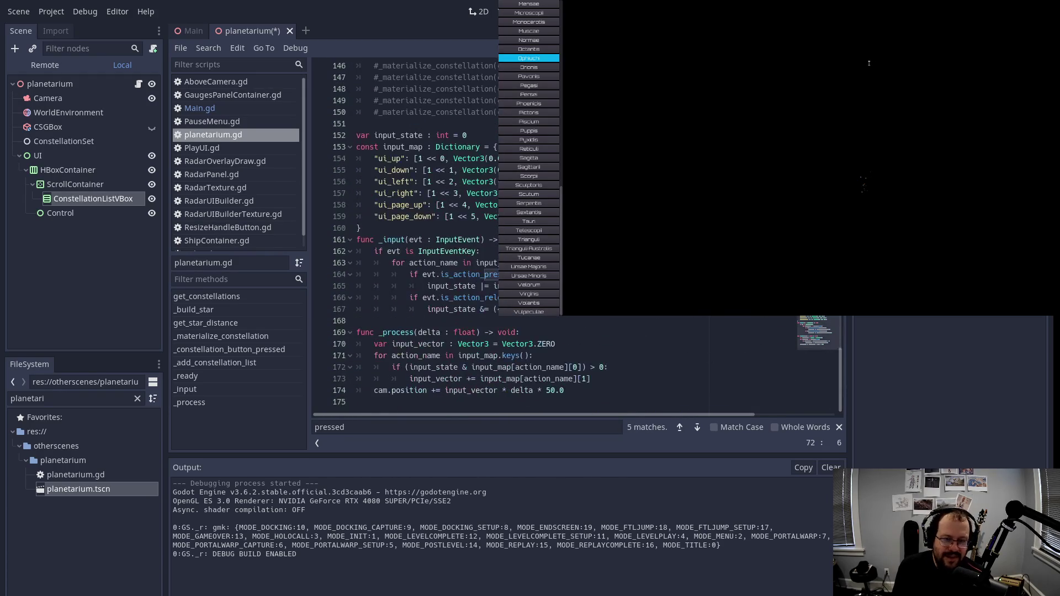
scroll(866, 66, "up", 4)
left_click_drag(357, 216, 357, 263)
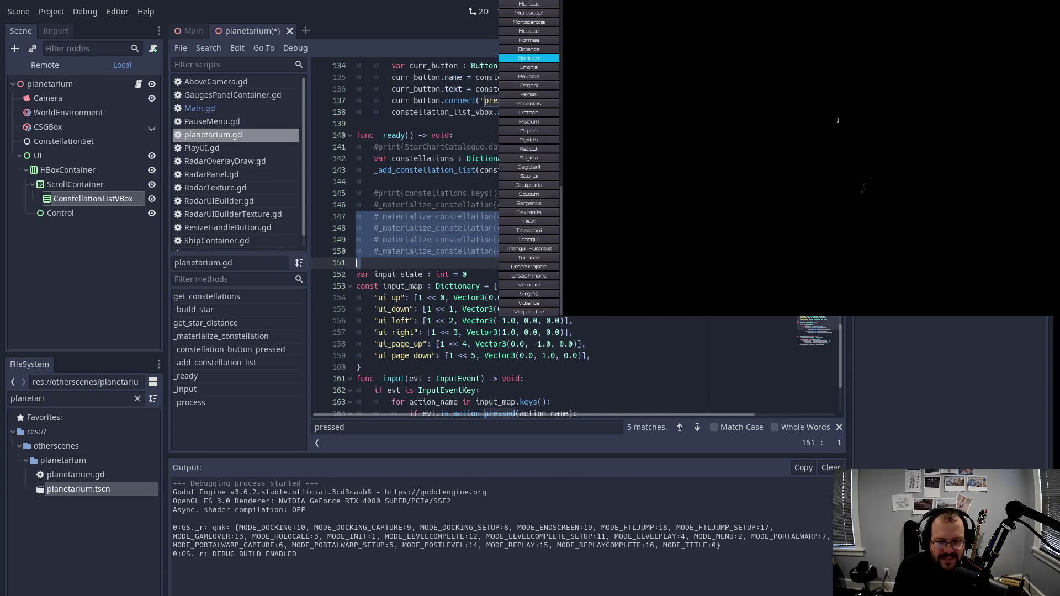
Step: Select the _add_constellation_list call in _ready and the Button type on line 134
left_click(426, 172)
double_click(426, 173)
scroll(803, 61, "up", 4)
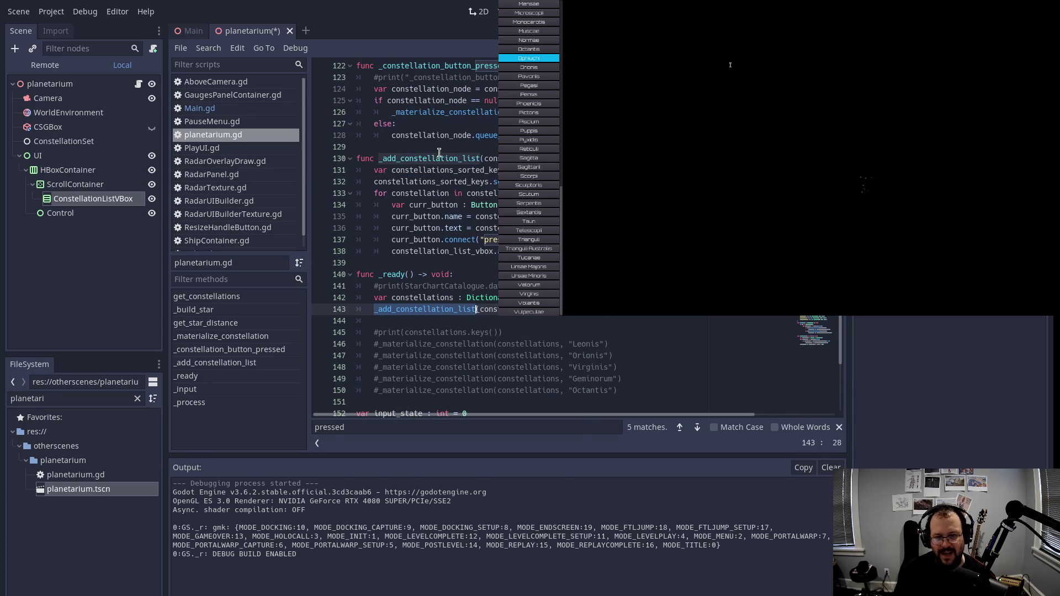
double_click(478, 207)
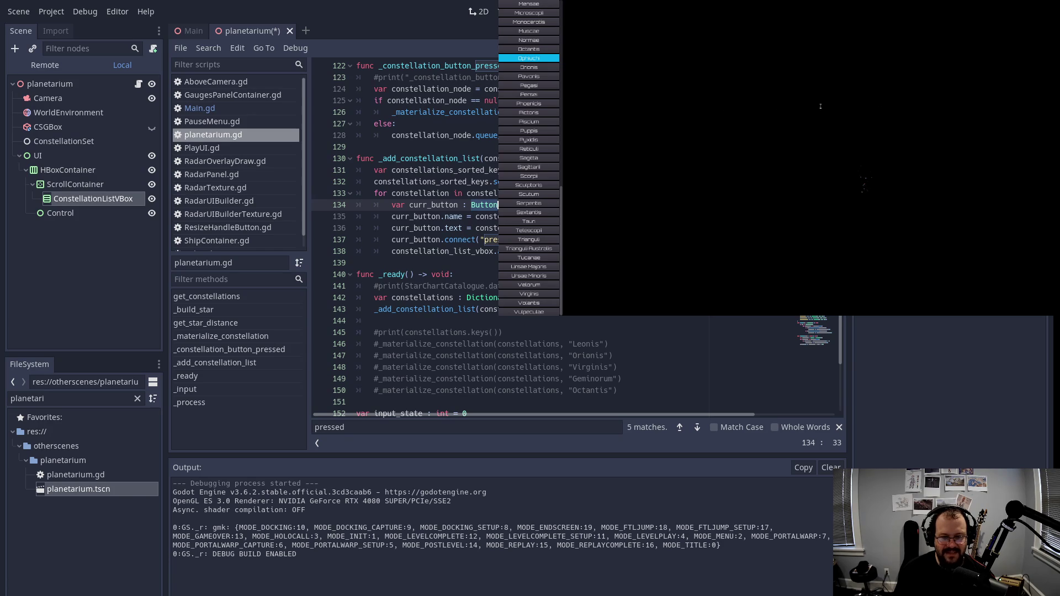
Step: Review _constellation_button_pressed, highlighting every _materialize_constellation use and reaching the end of line 126
scroll(478, 180, "up", 1)
left_click(476, 102)
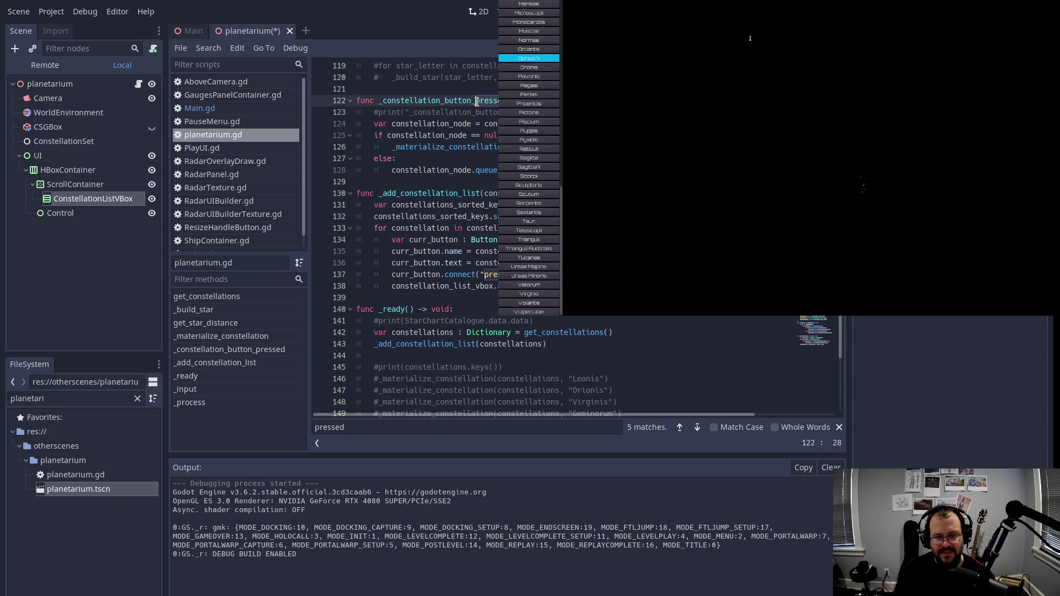
double_click(436, 147)
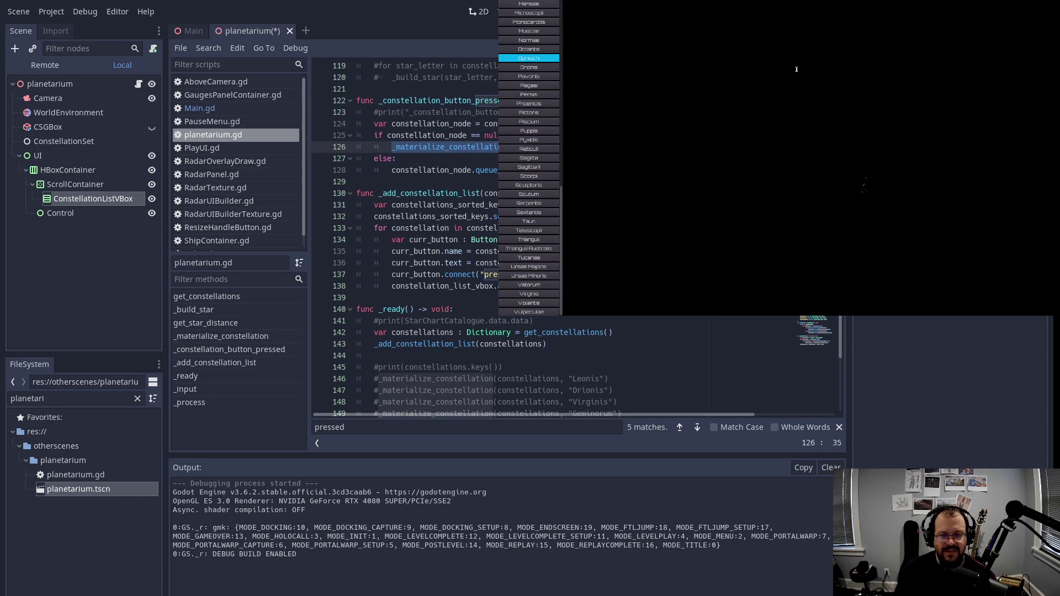
key("End")
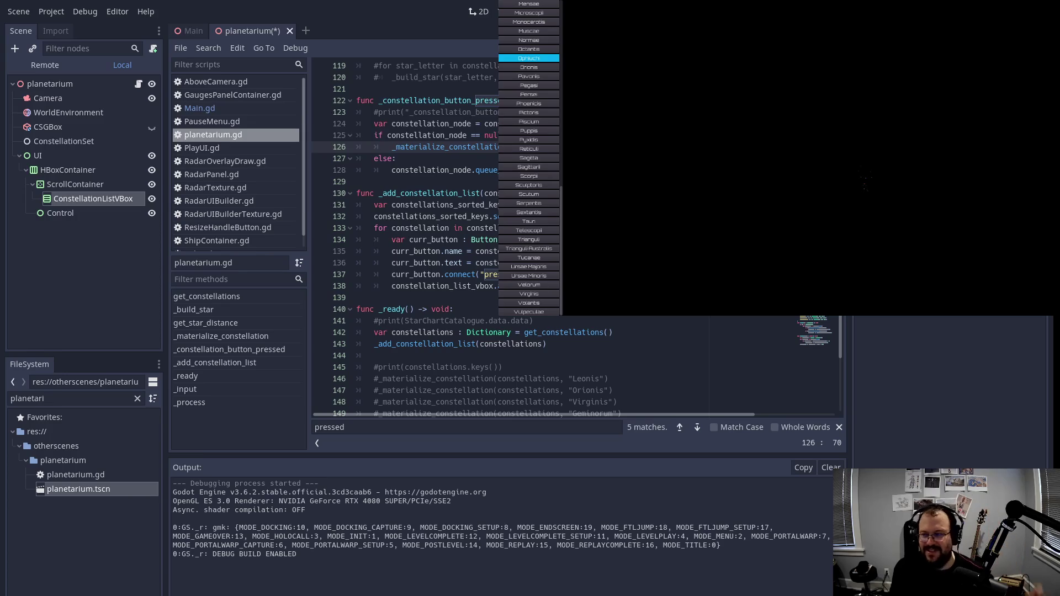
scroll(607, 359, "up", 5)
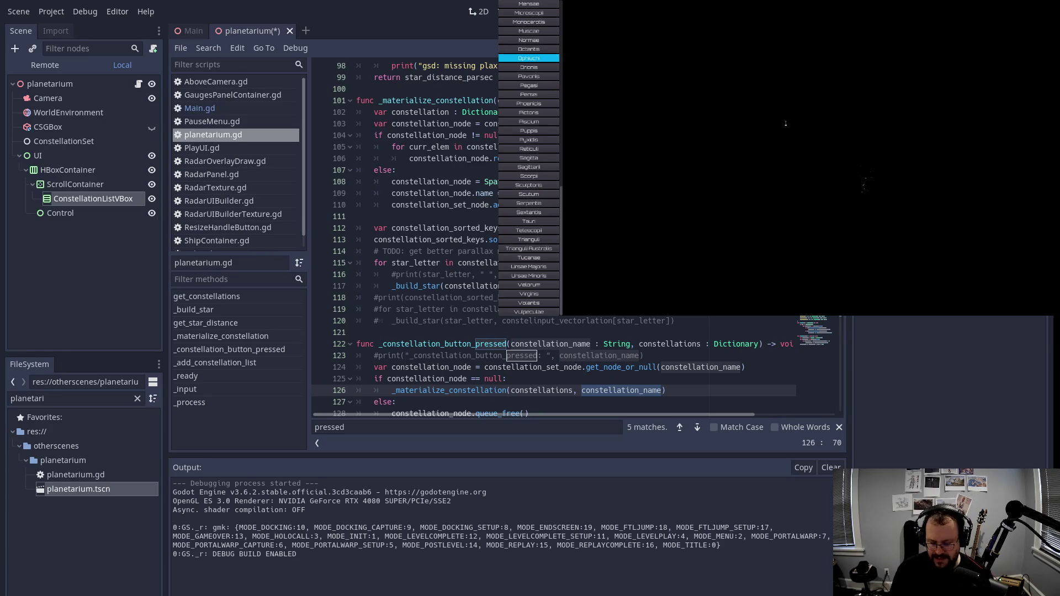
scroll(785, 115, "down", 1)
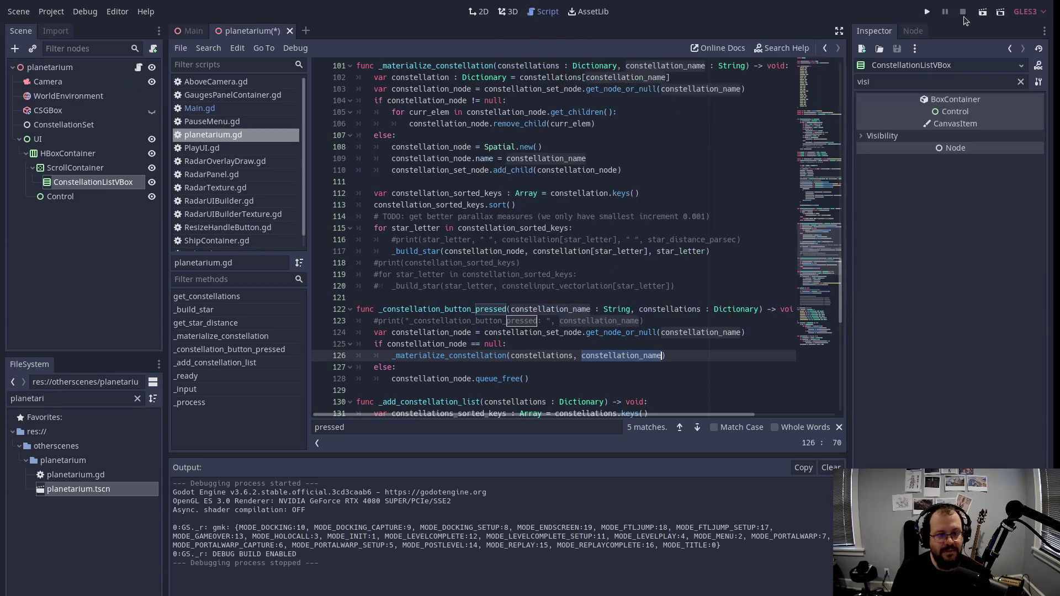
scroll(426, 229, "up", 1)
left_click(580, 190)
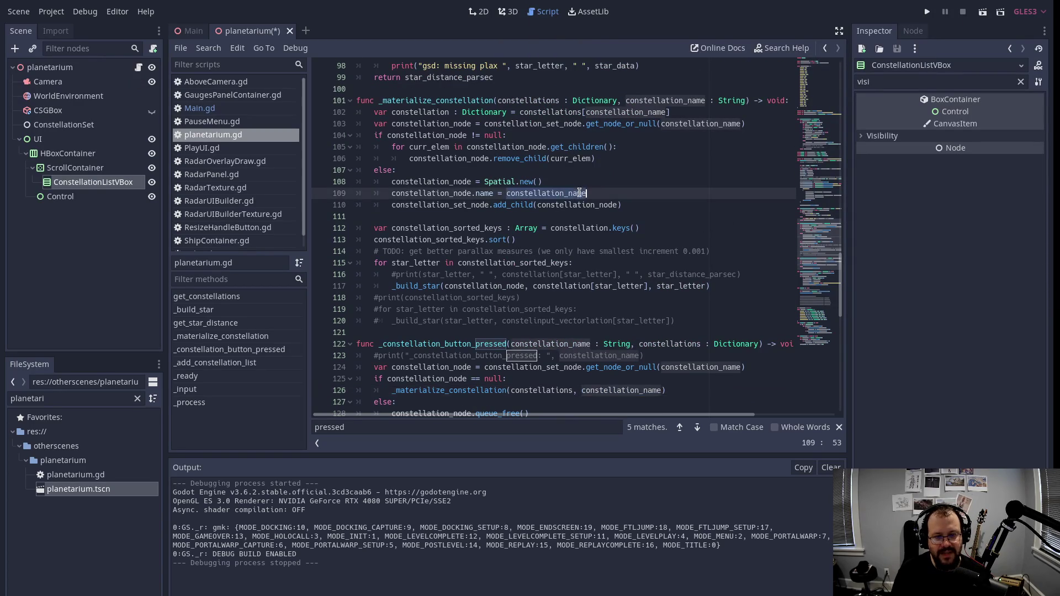
scroll(579, 190, "up", 3)
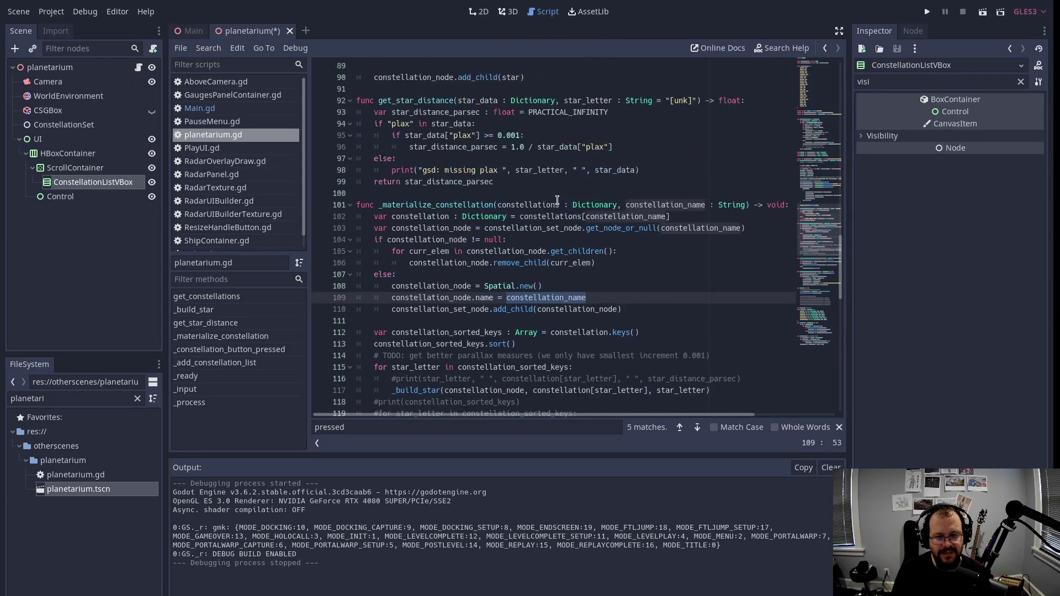
scroll(557, 200, "up", 3)
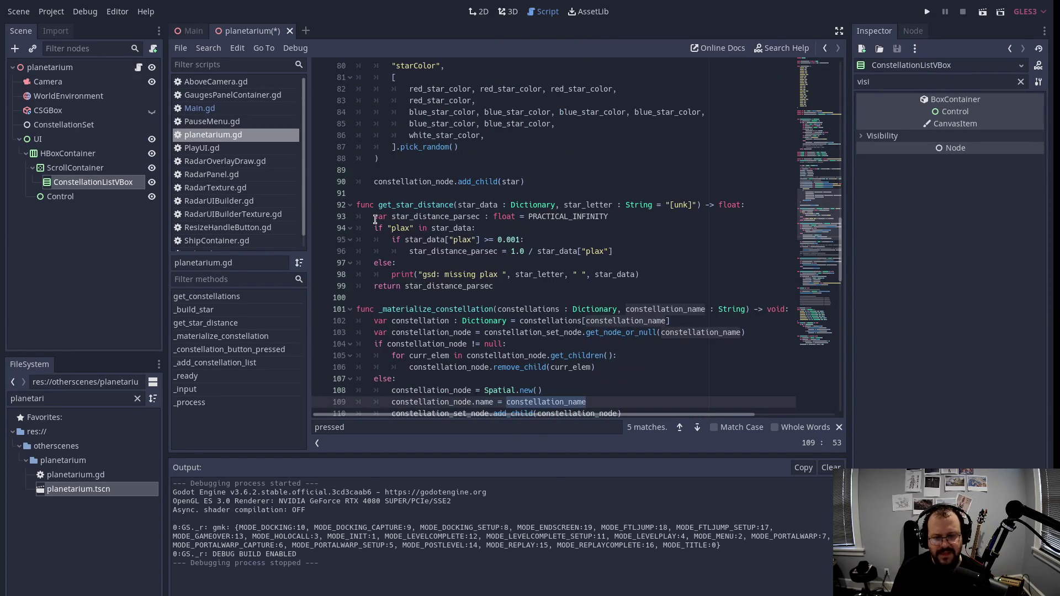
left_click_drag(375, 228, 663, 238)
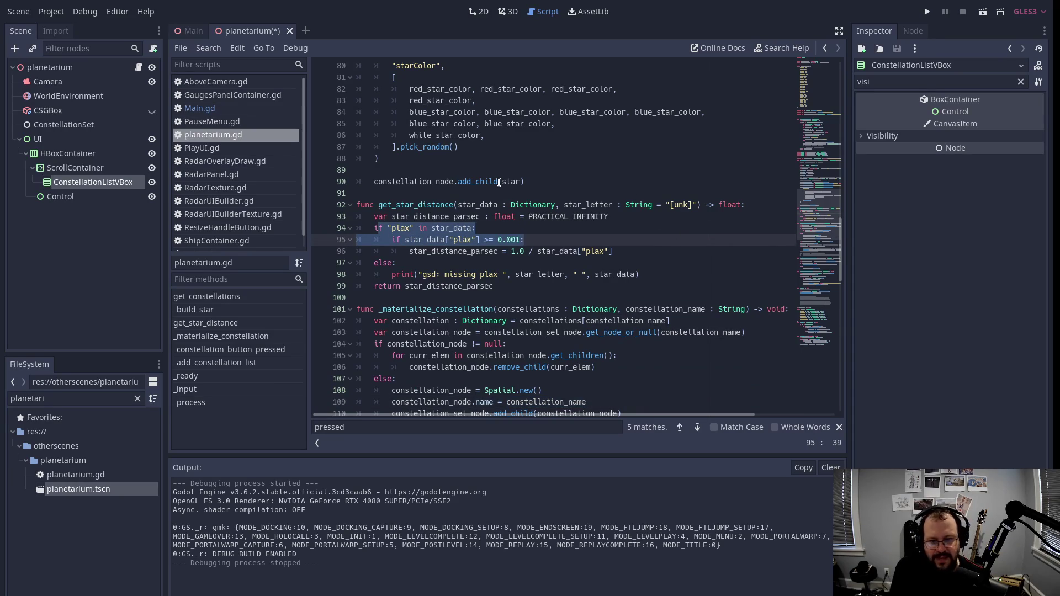
scroll(511, 183, "up", 2)
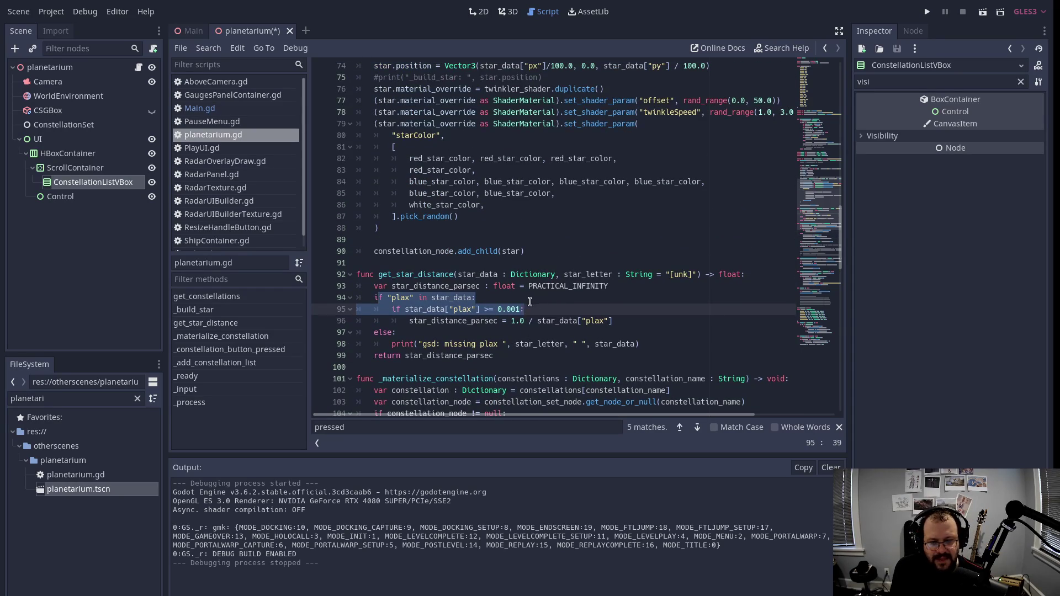
scroll(624, 158, "up", 19)
scroll(625, 158, "up", 5)
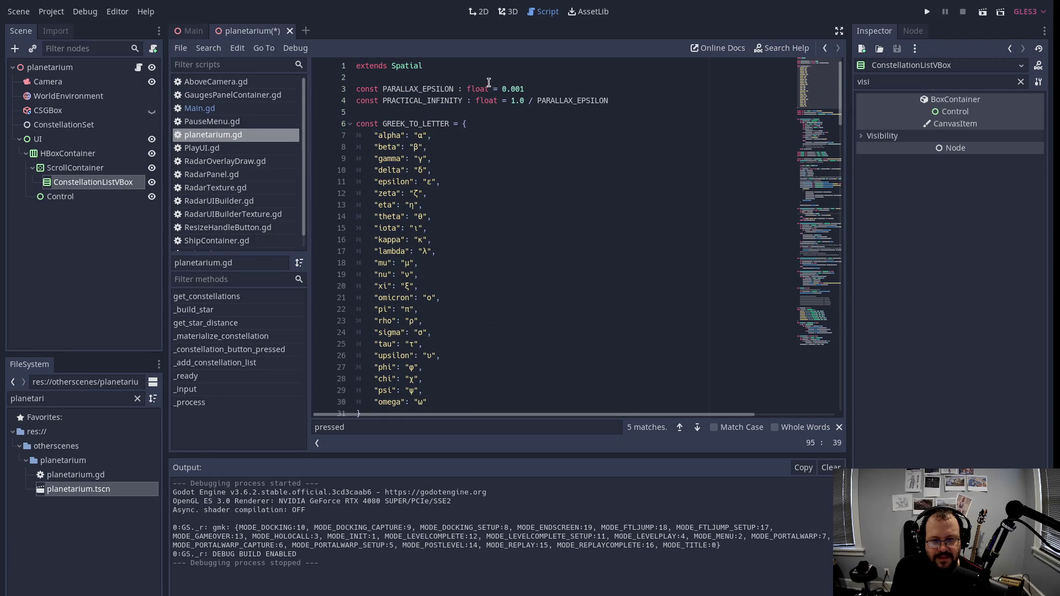
double_click(411, 89)
scroll(595, 303, "down", 10)
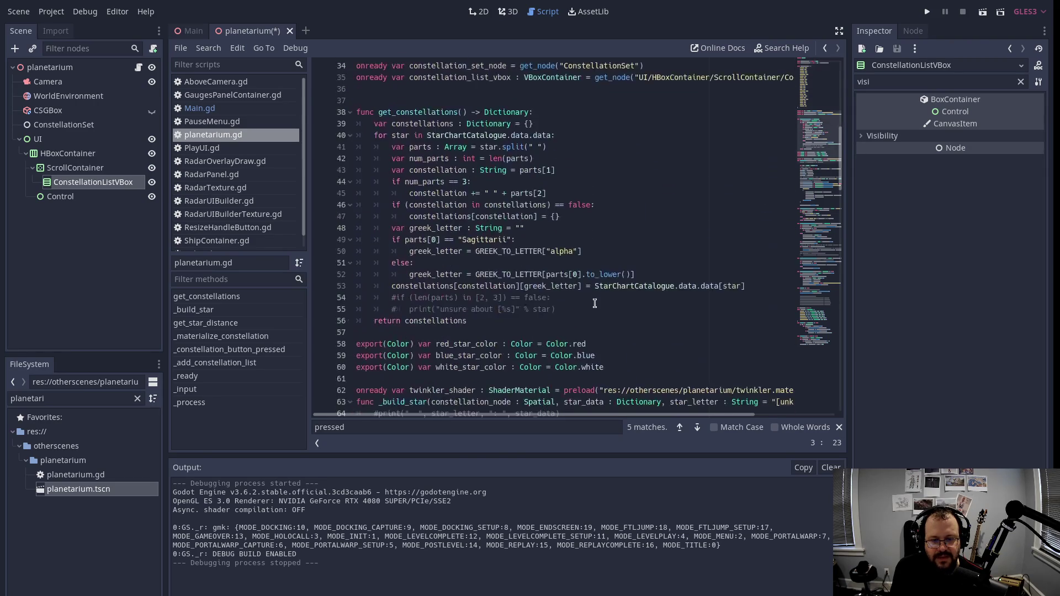
scroll(595, 303, "down", 16)
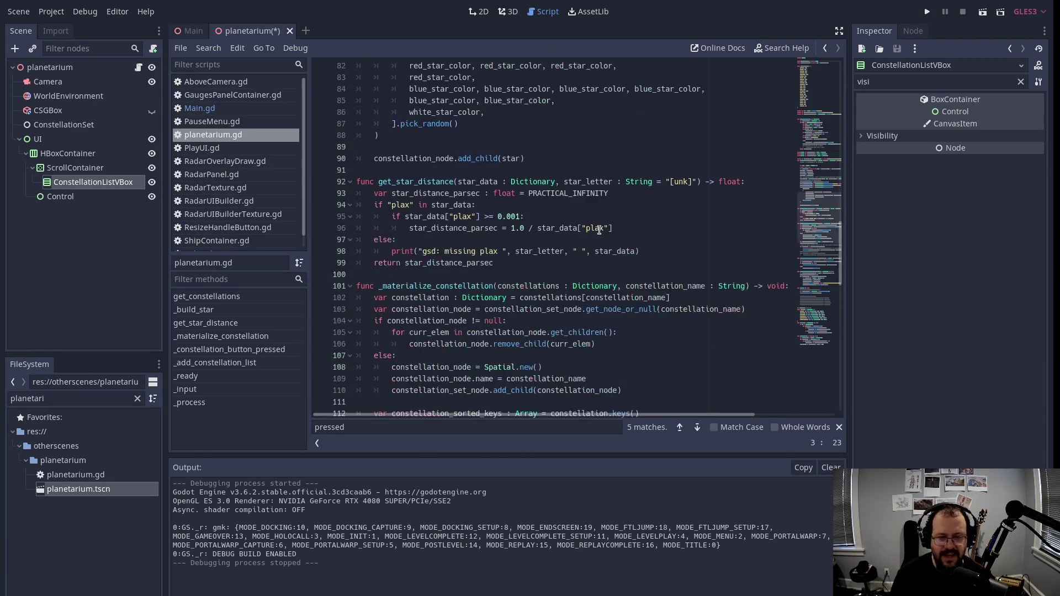
scroll(600, 236, "down", 3)
scroll(599, 234, "up", 3)
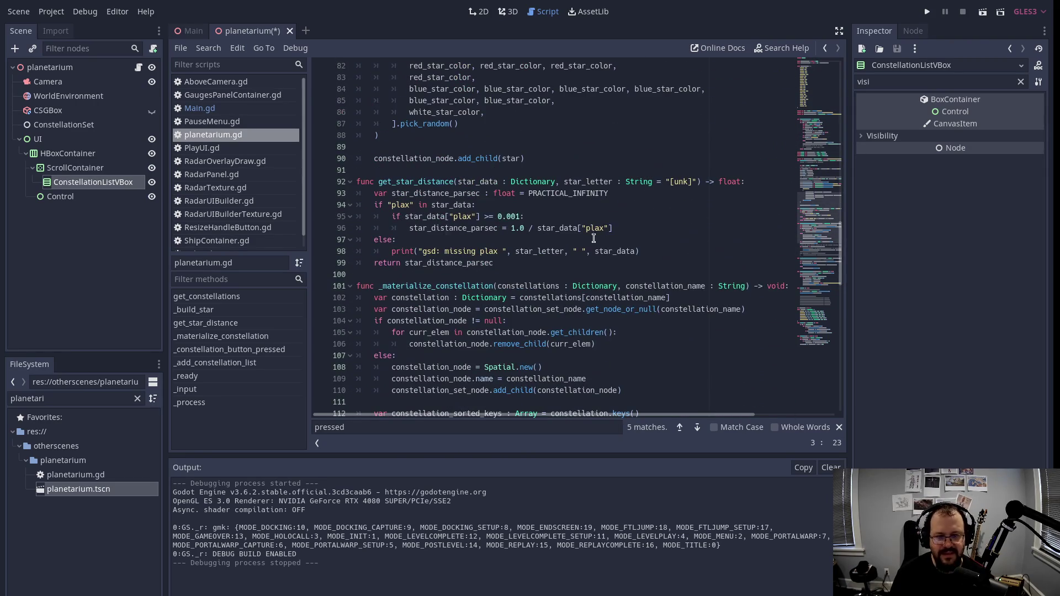
Step: Delete the hard-coded 0.001 threshold from the plax check on line 95, undoing a stray paste
left_click(523, 213)
key("BackSpace")
key("BackSpace")
key("BackSpace")
key("ctrl+v")
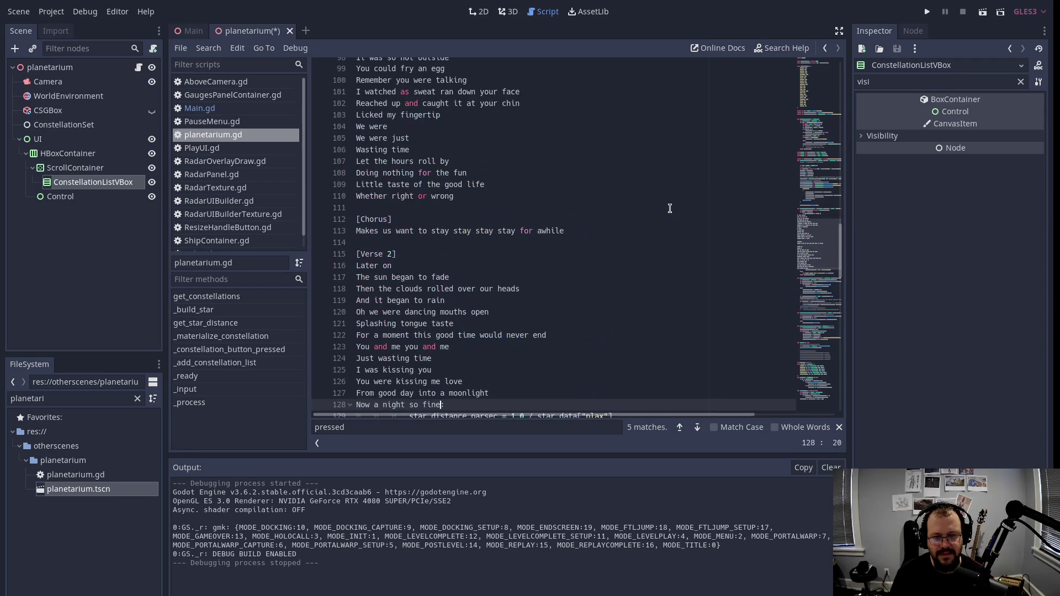
key("ctrl+z")
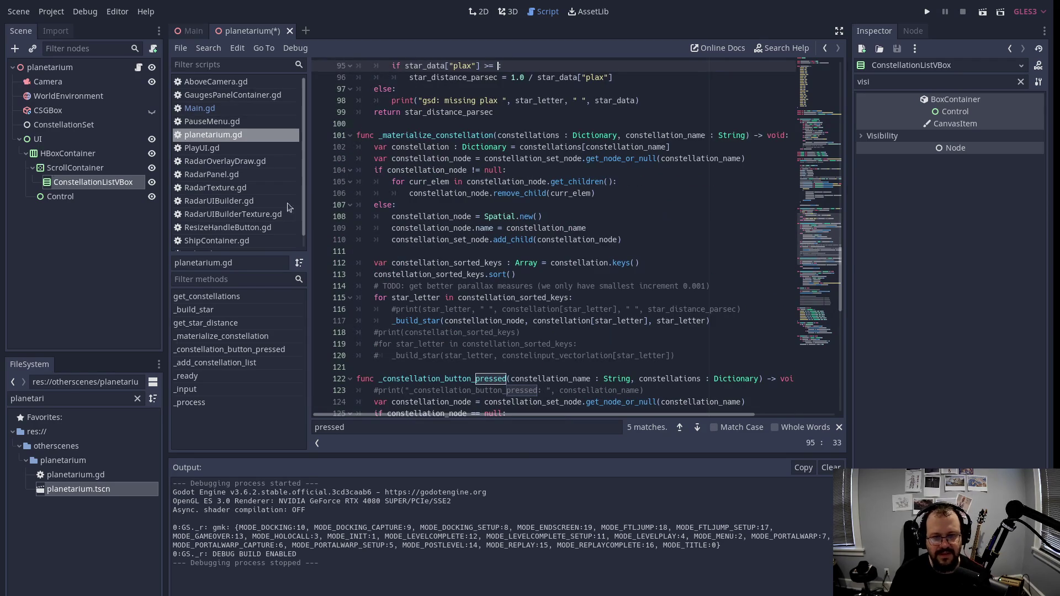
Step: Select the PARALLAX_EPSILON value 0.001 on line 3, then return to line 95 after the >= sign
scroll(669, 208, "up", 4)
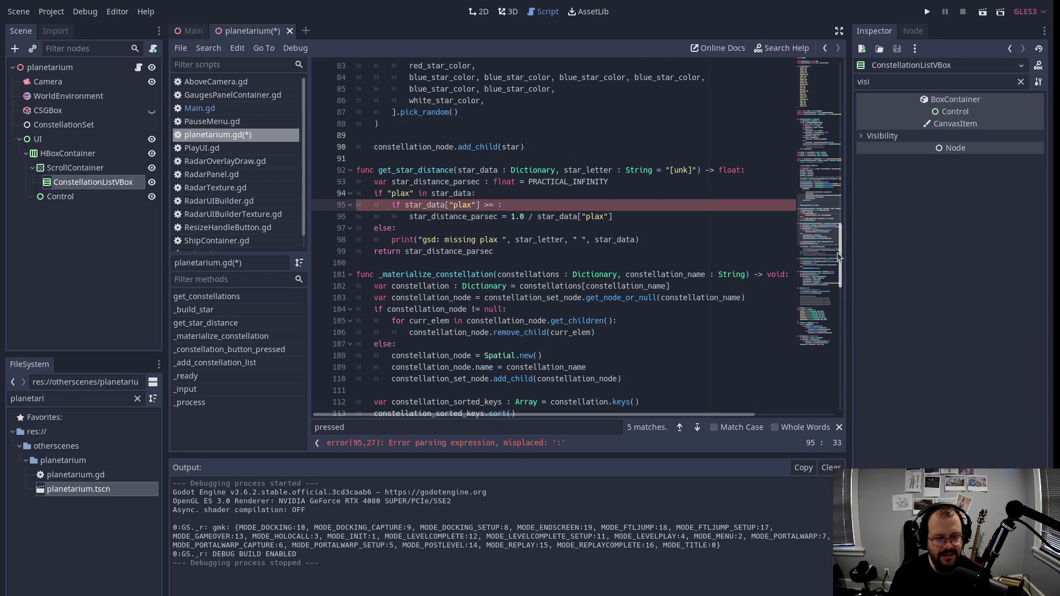
left_click_drag(838, 253, 838, 93)
left_click_drag(502, 89, 534, 89)
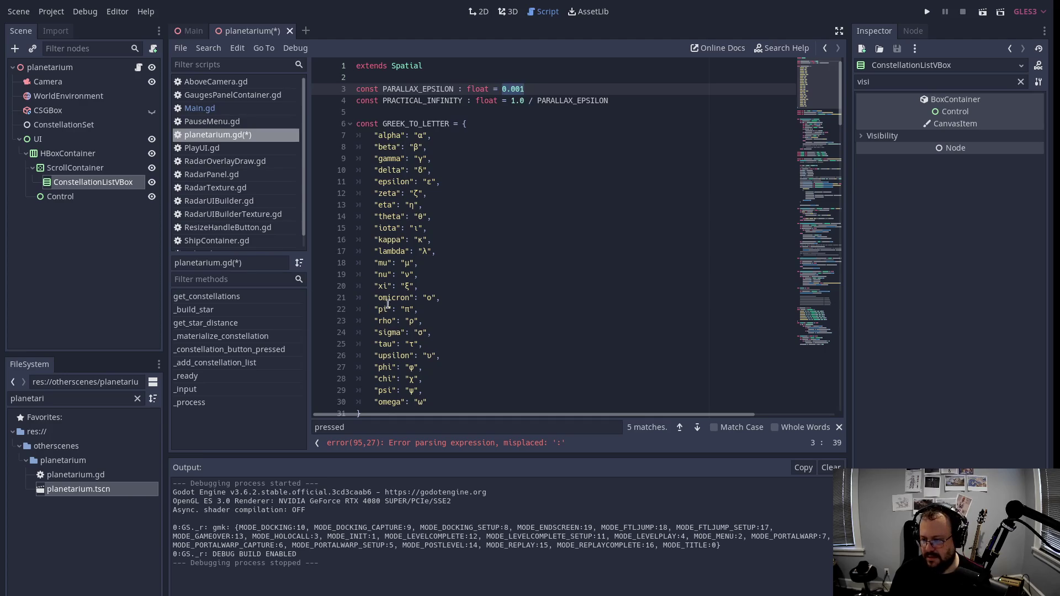
scroll(516, 159, "down", 11)
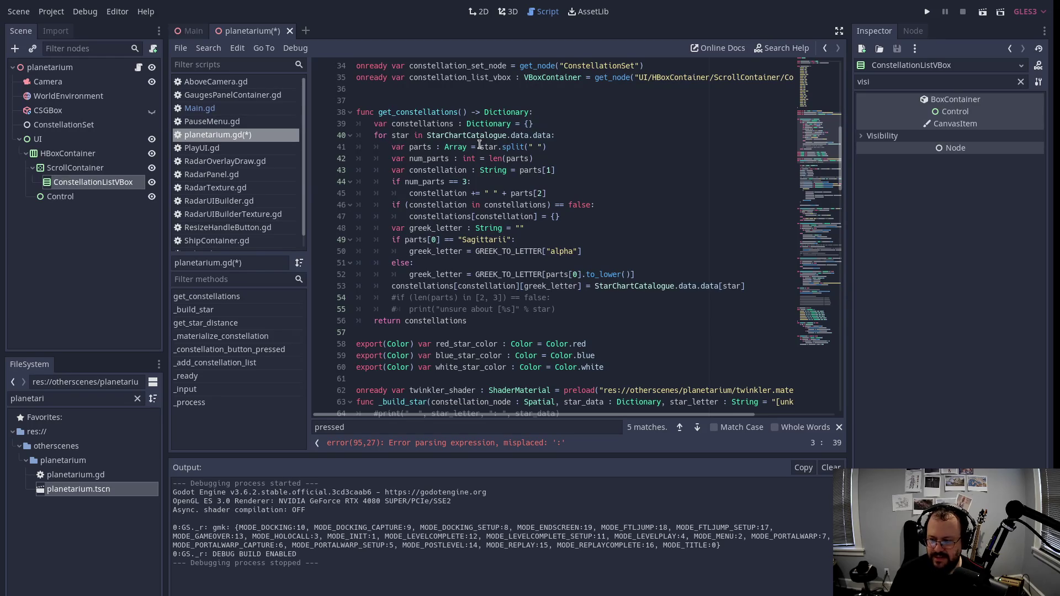
scroll(475, 169, "down", 4)
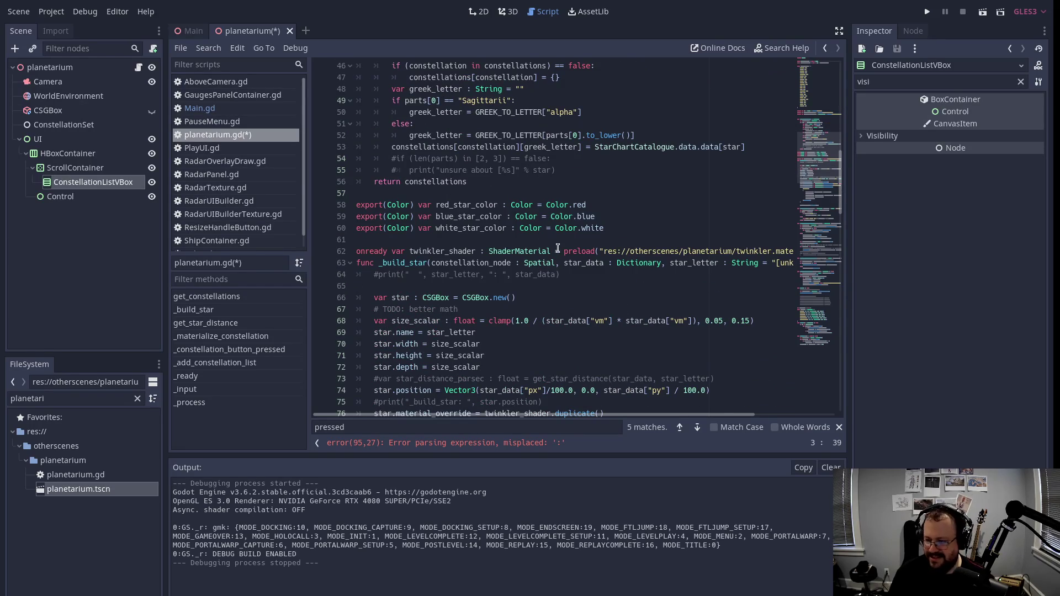
scroll(558, 249, "down", 15)
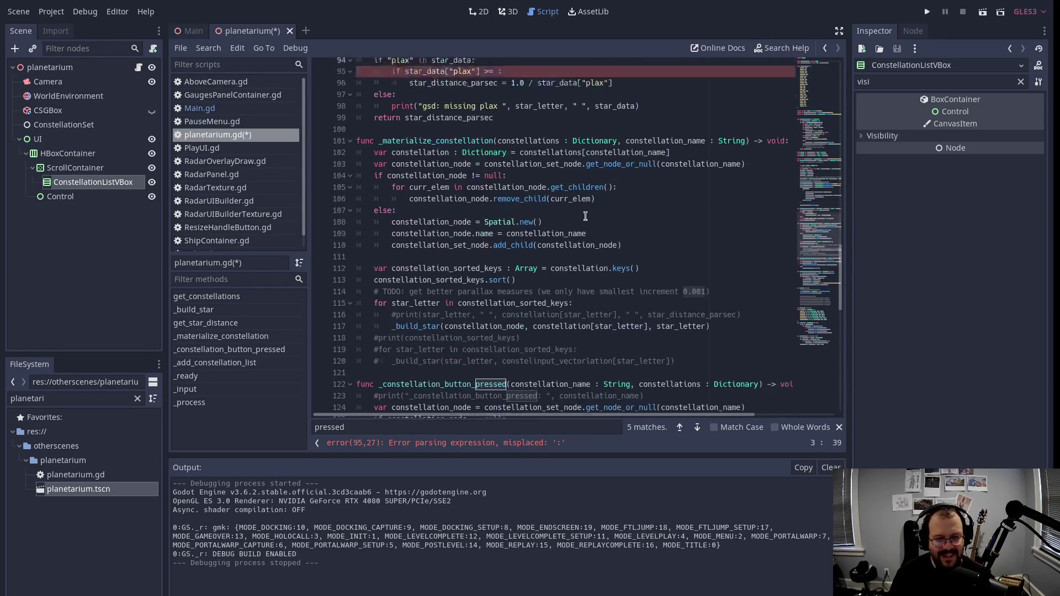
scroll(586, 216, "up", 3)
left_click(500, 181)
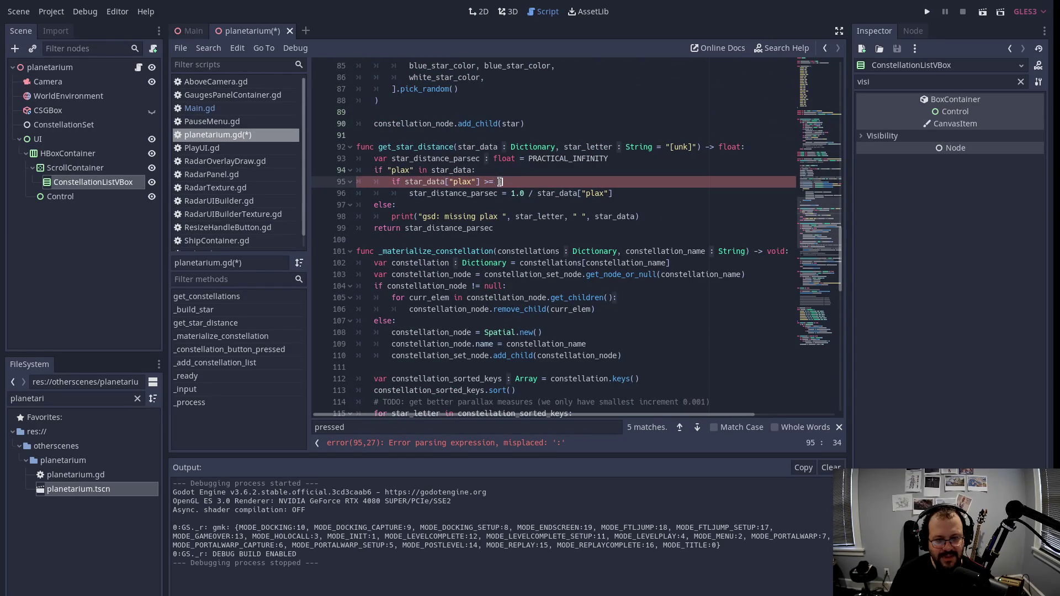
Step: Compare plax against PARALLAX_EPSILON on line 95, then save and run the planetarium scene
type("0.001")
key("BackSpace")
key("BackSpace")
key("BackSpace")
type("PA")
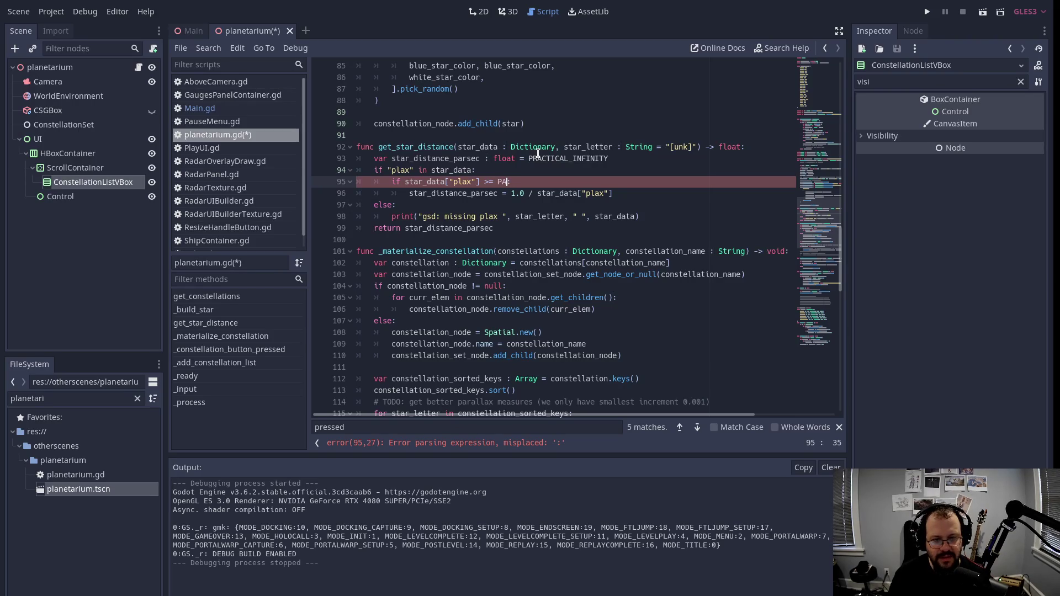
type("RAL")
key("Return")
key("ctrl+s")
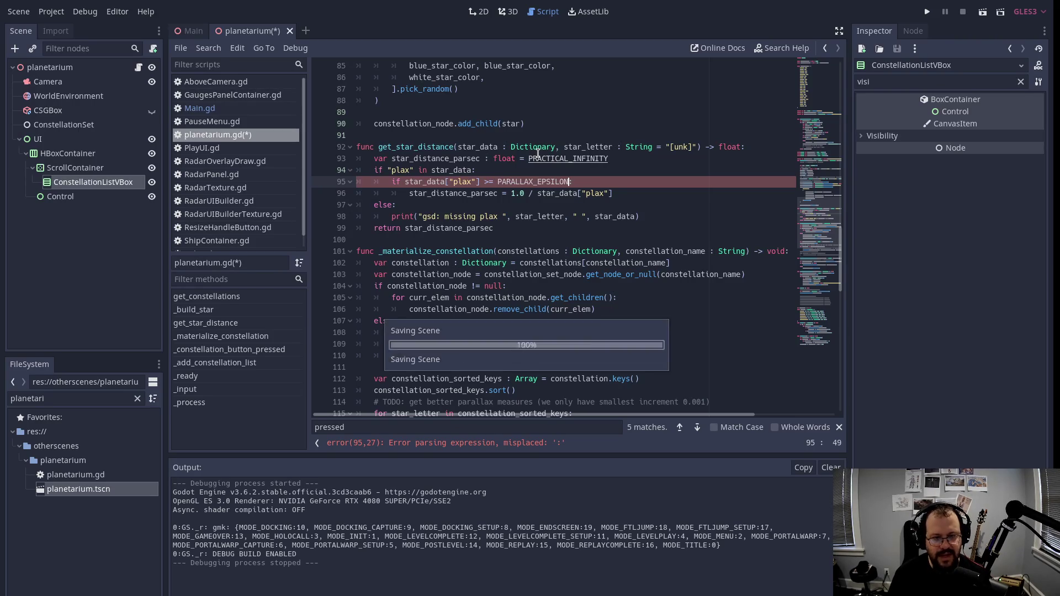
key("F6")
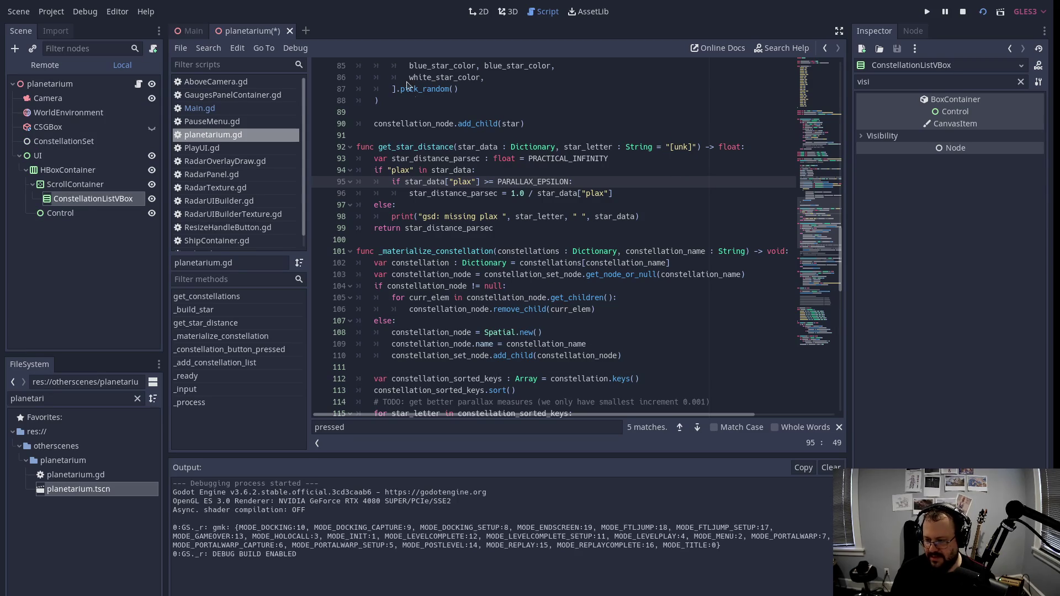
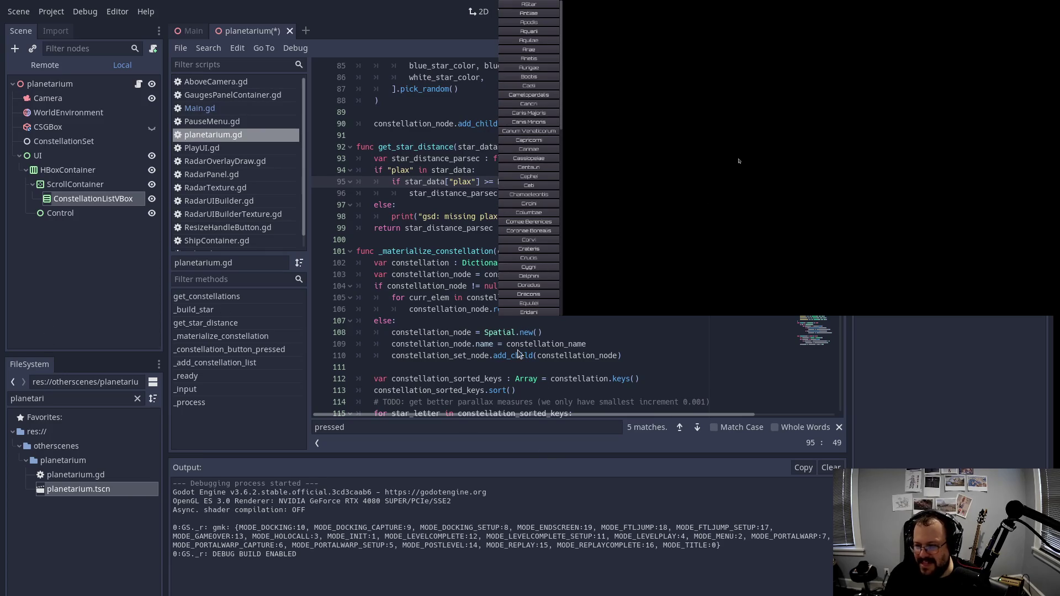
Step: Stop the planetarium test run with F8 and switch to the Main scene tab
key("F8")
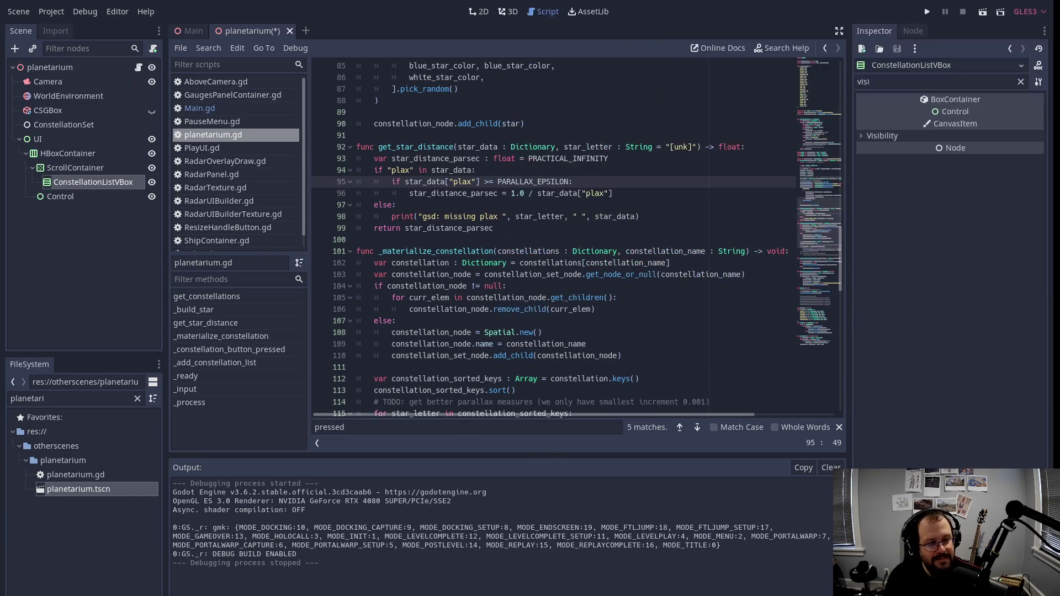
left_click(612, 216)
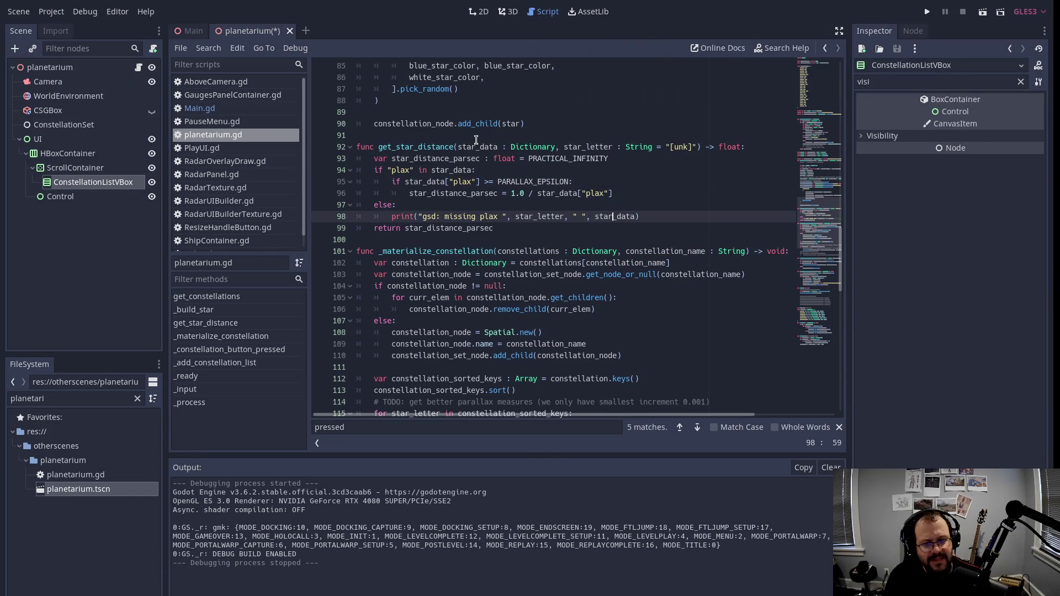
left_click(186, 33)
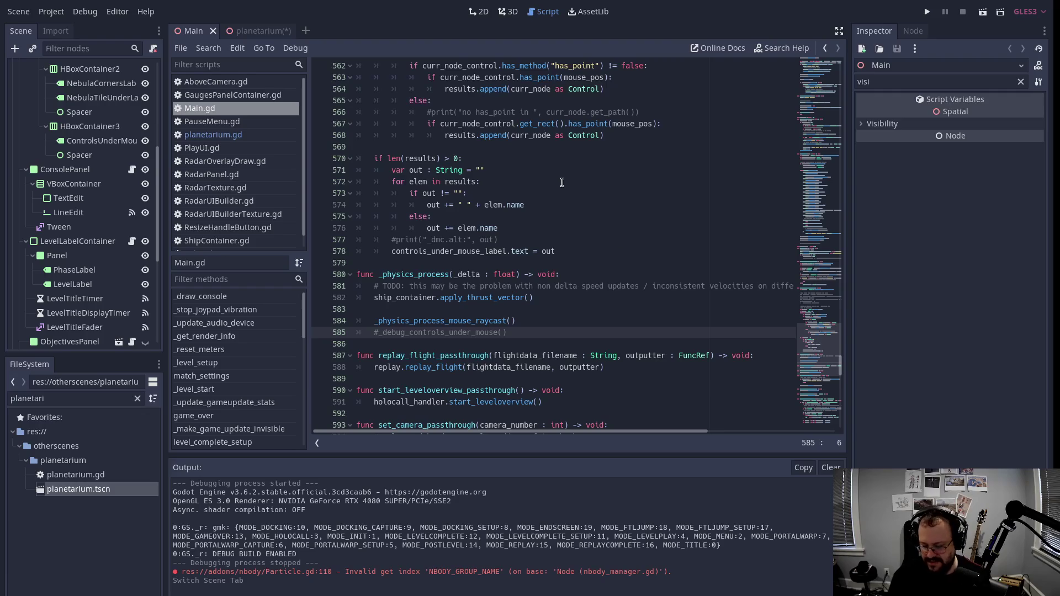
Step: Save and run the Main scene with F6 to start the full game at its first level
key("F6")
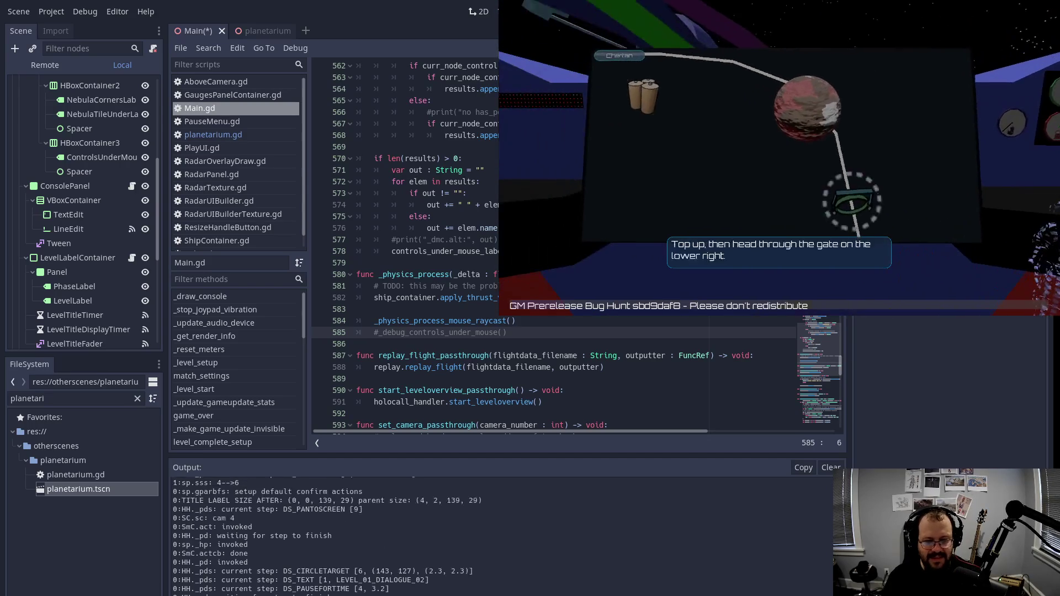
Step: Advance the holocall dialogue to the main menu and open the level select
key("Return")
key("Return")
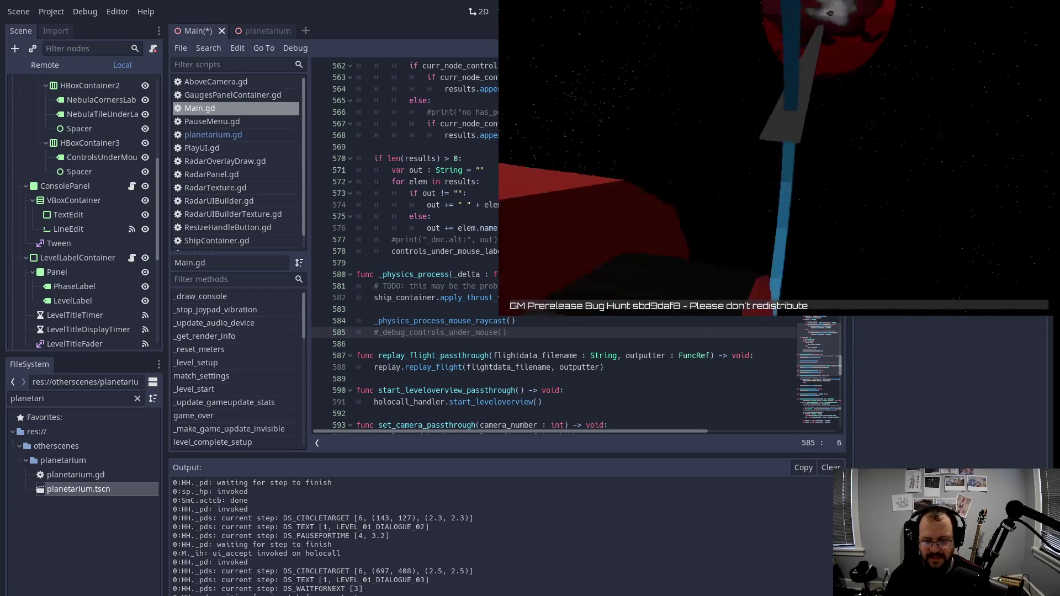
key("Return")
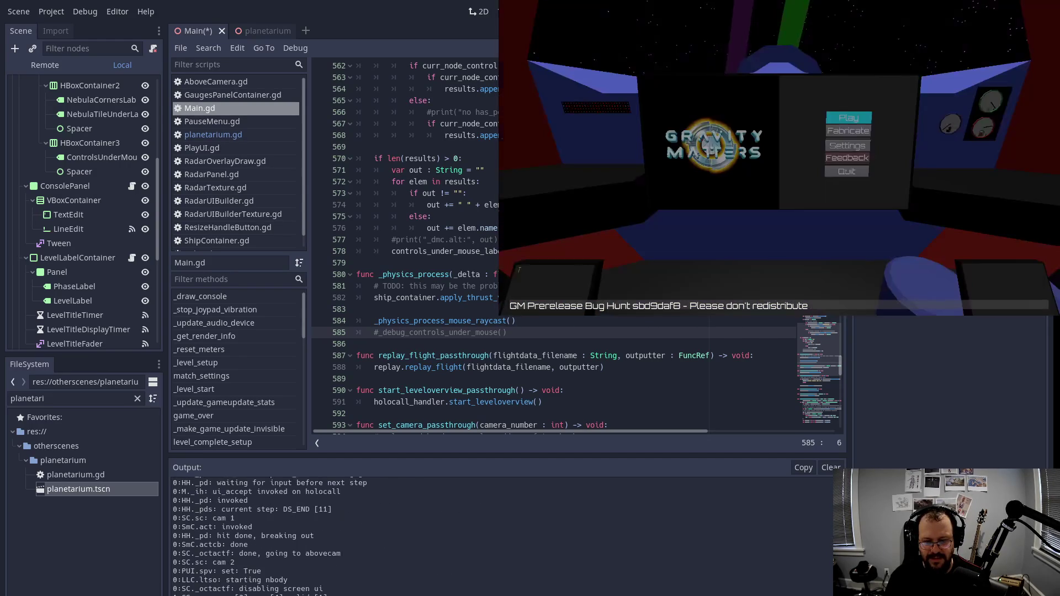
key("Return")
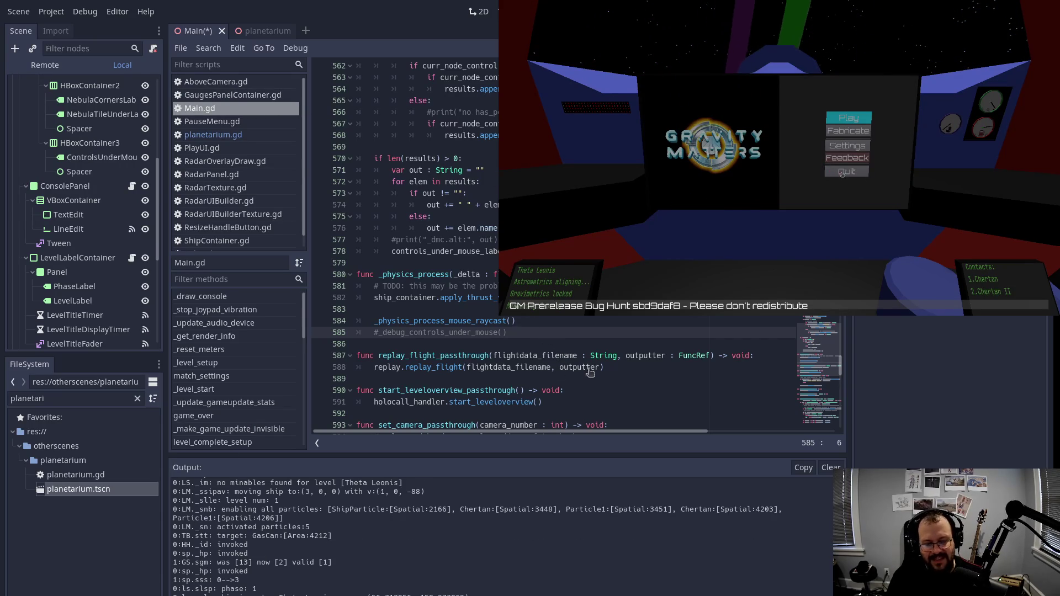
Step: Stop the full game and run the planetarium scene again with F6
left_click(581, 325)
key("ctrl+s")
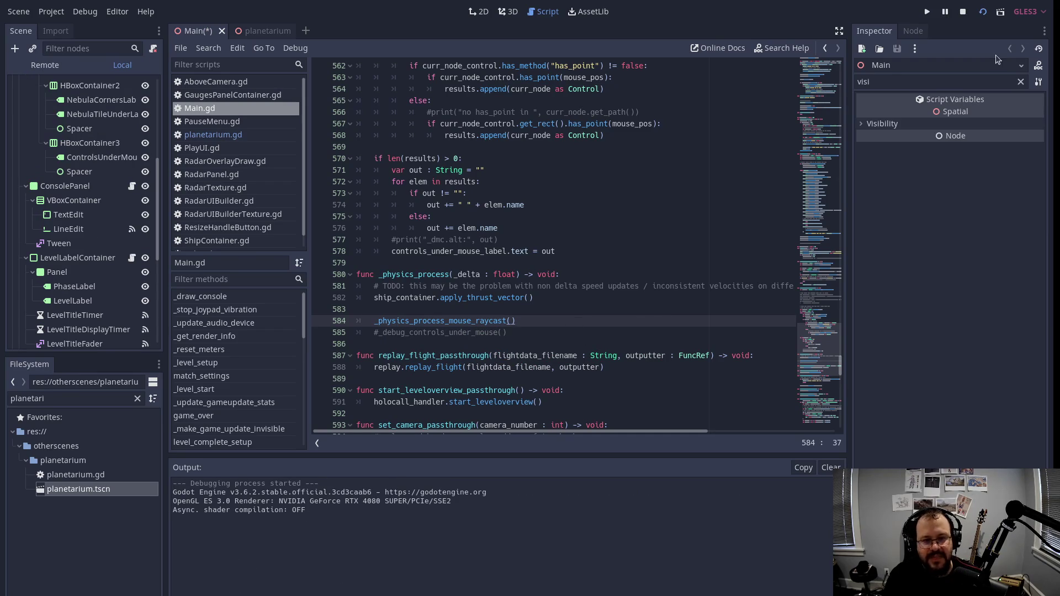
key("F8")
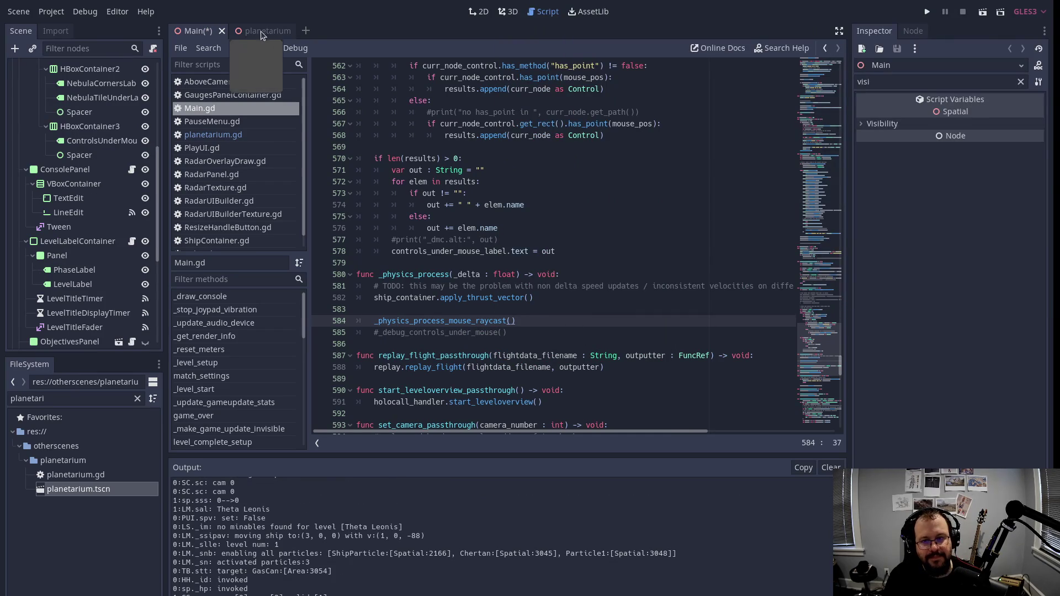
left_click(263, 35)
key("F6")
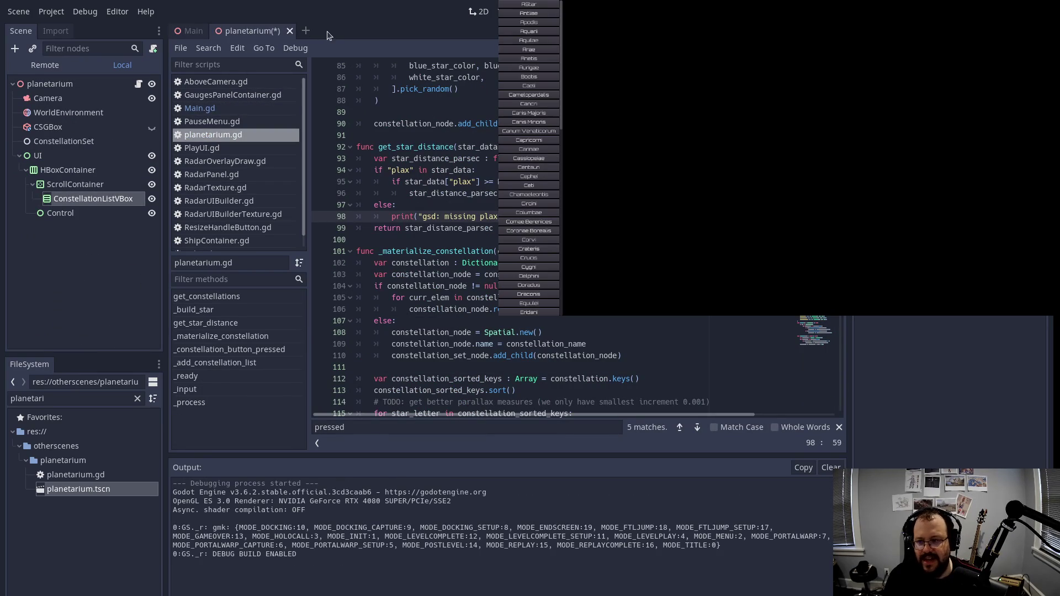
Step: Show the Leonis stars, then the Orionis stars, from the constellation list
scroll(532, 258, "down", 5)
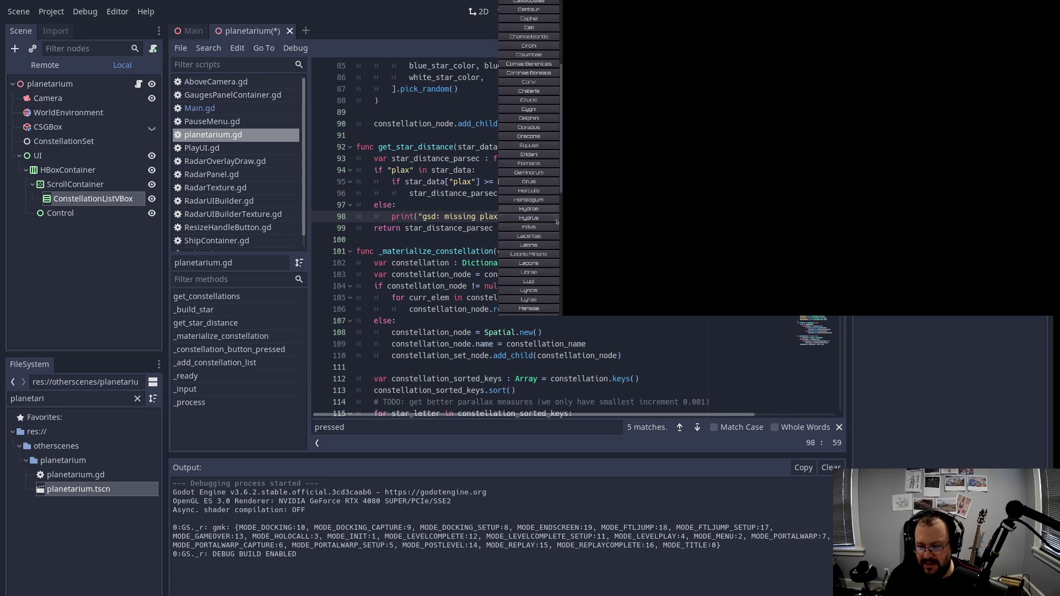
scroll(541, 147, "down", 4)
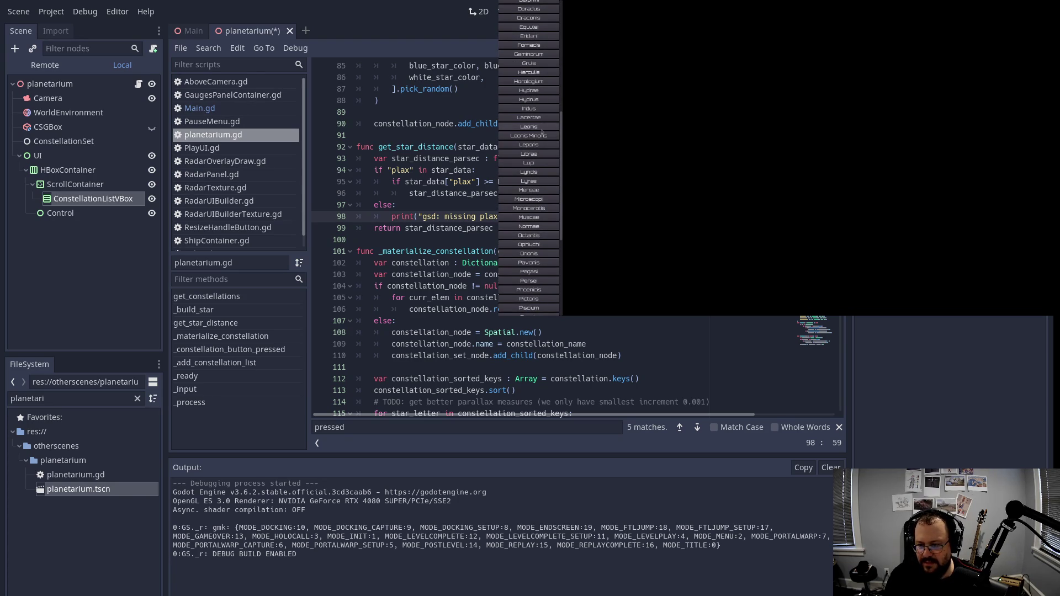
left_click(542, 130)
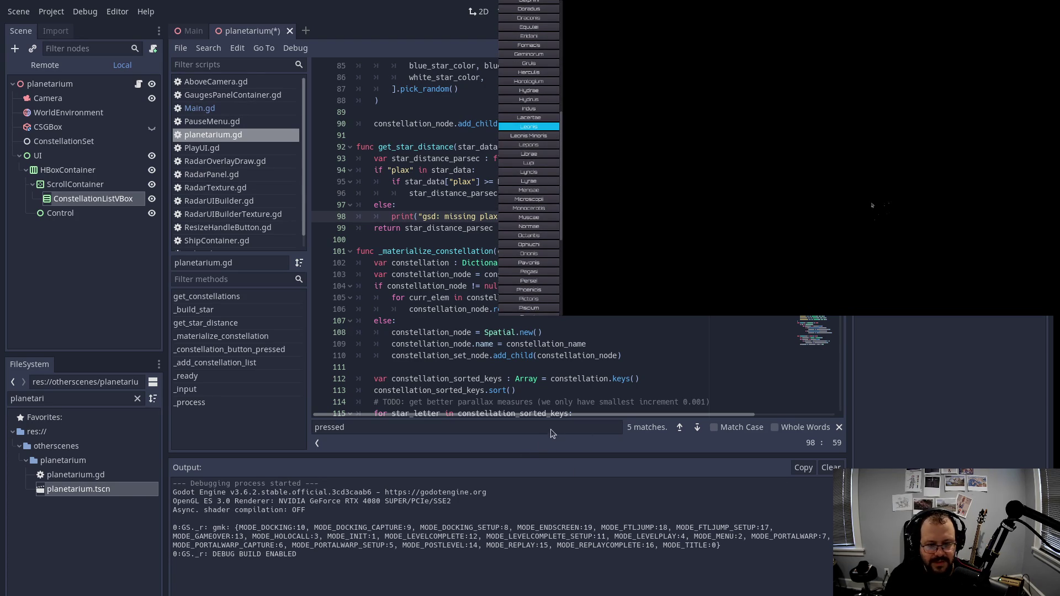
left_click(534, 255)
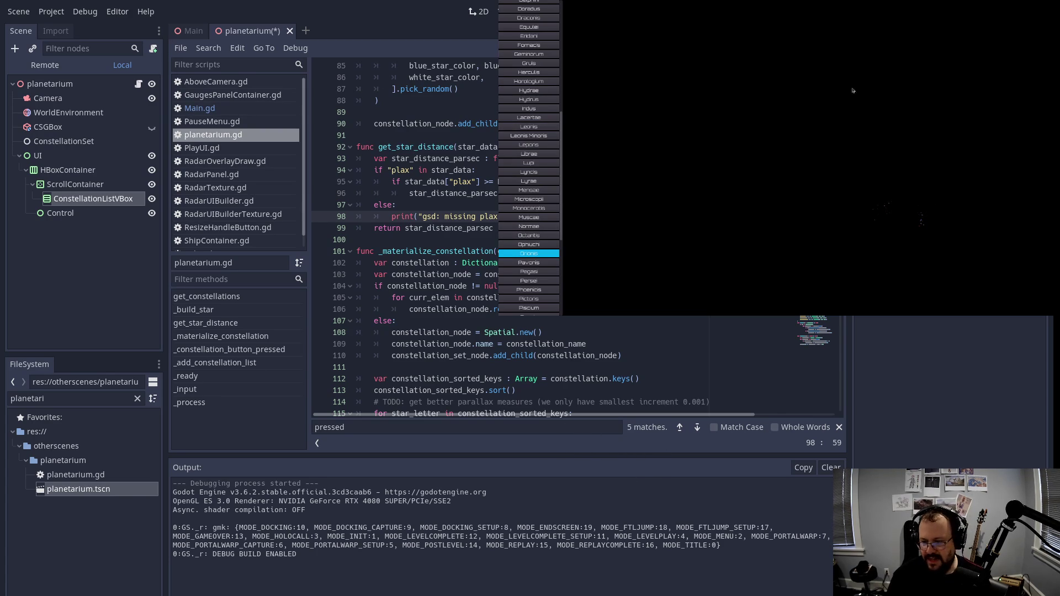
Step: Display Ursae Majoris, step to Ursae Minoris and back, then show Geminorum
scroll(545, 268, "down", 3)
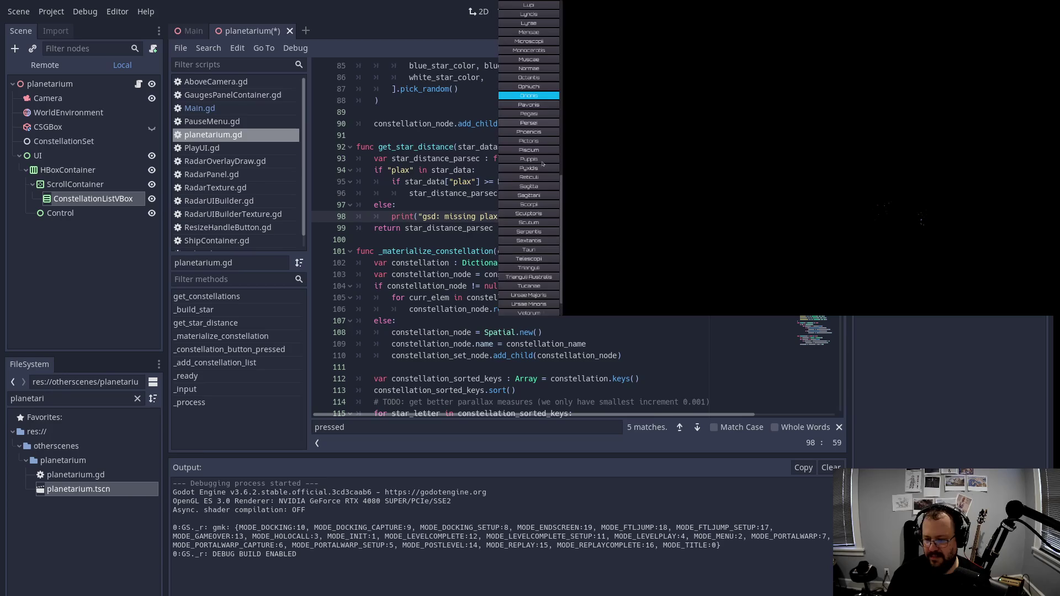
scroll(545, 268, "down", 3)
left_click(541, 267)
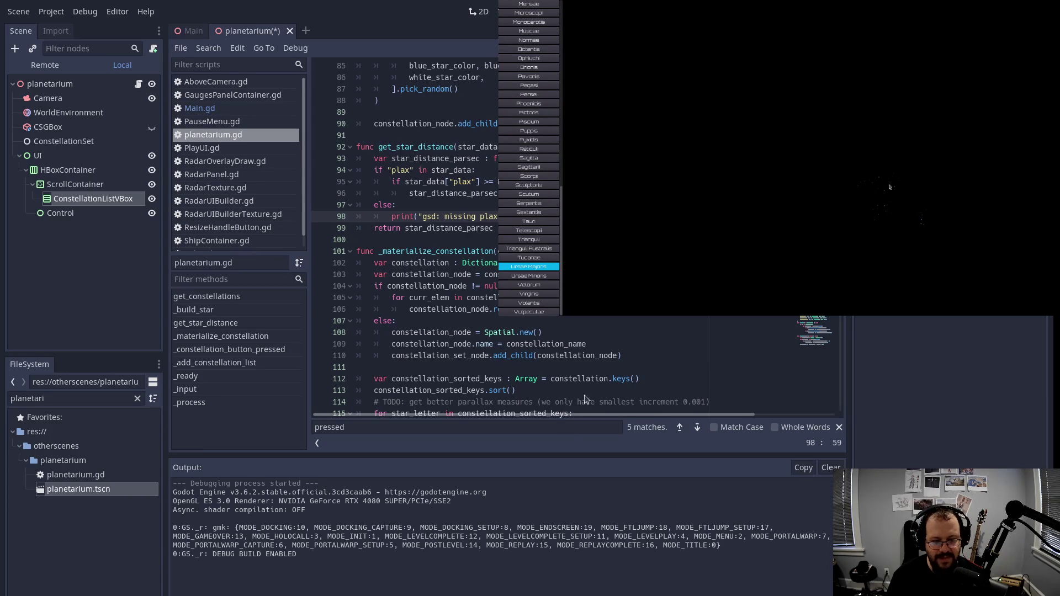
key("Down")
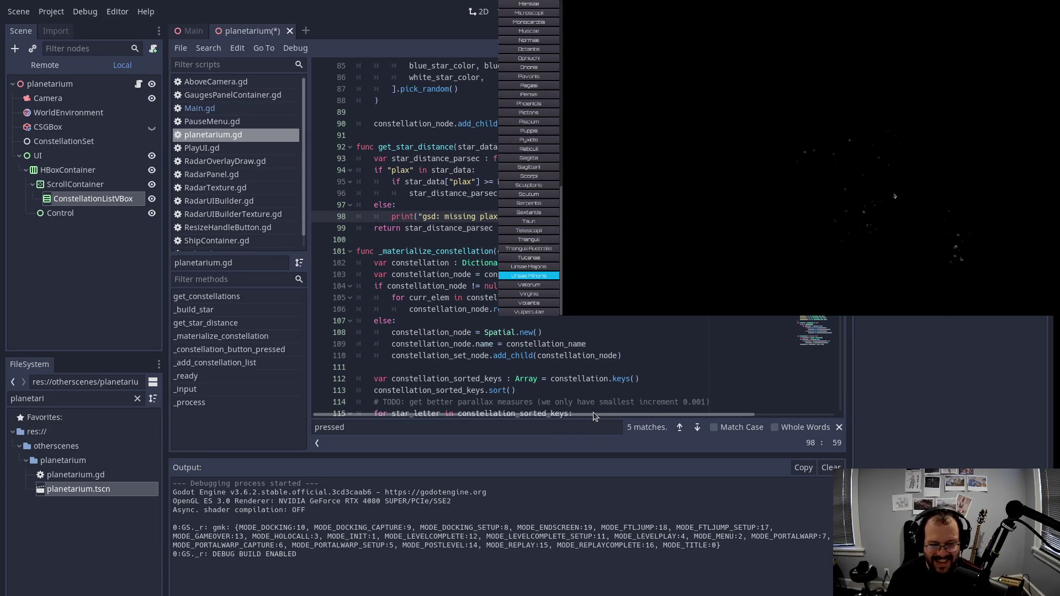
key("Up")
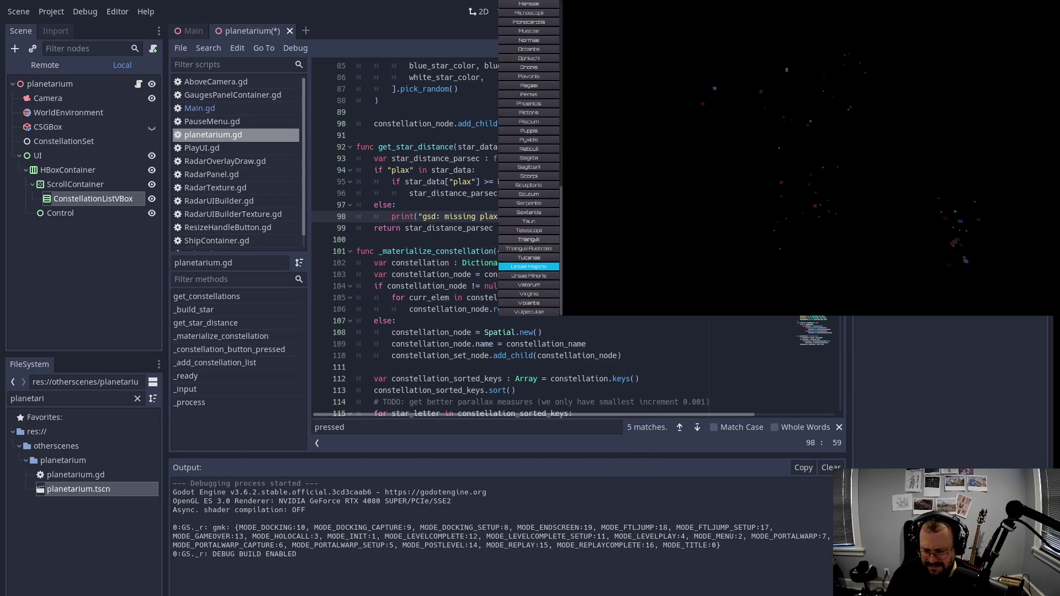
scroll(542, 235, "up", 5)
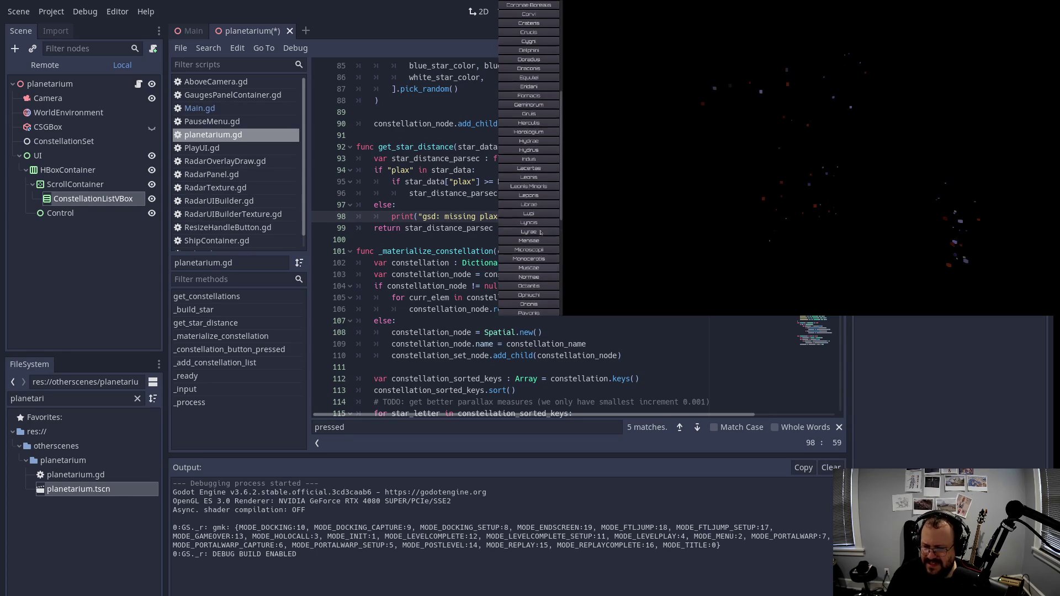
left_click(539, 105)
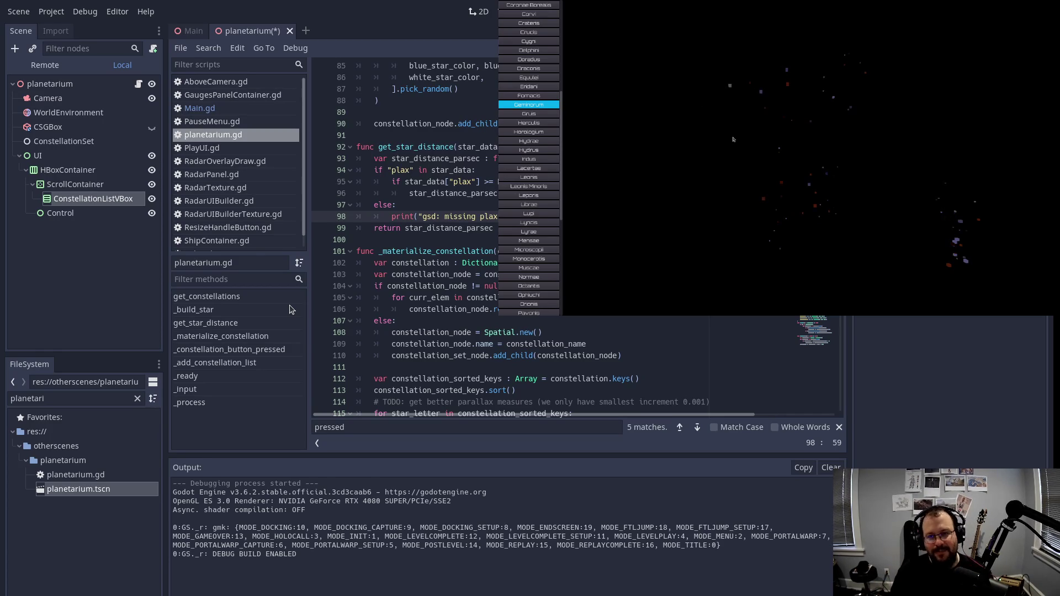
Step: Stop the running planetarium game with Escape
key("Escape")
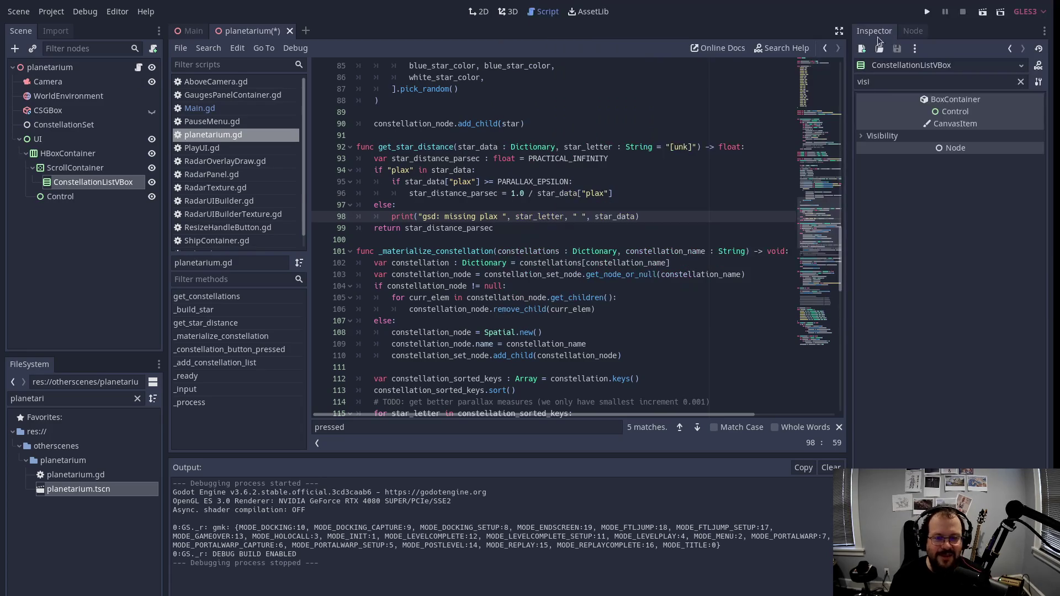
Step: Switch to the Main scene tab
left_click(192, 31)
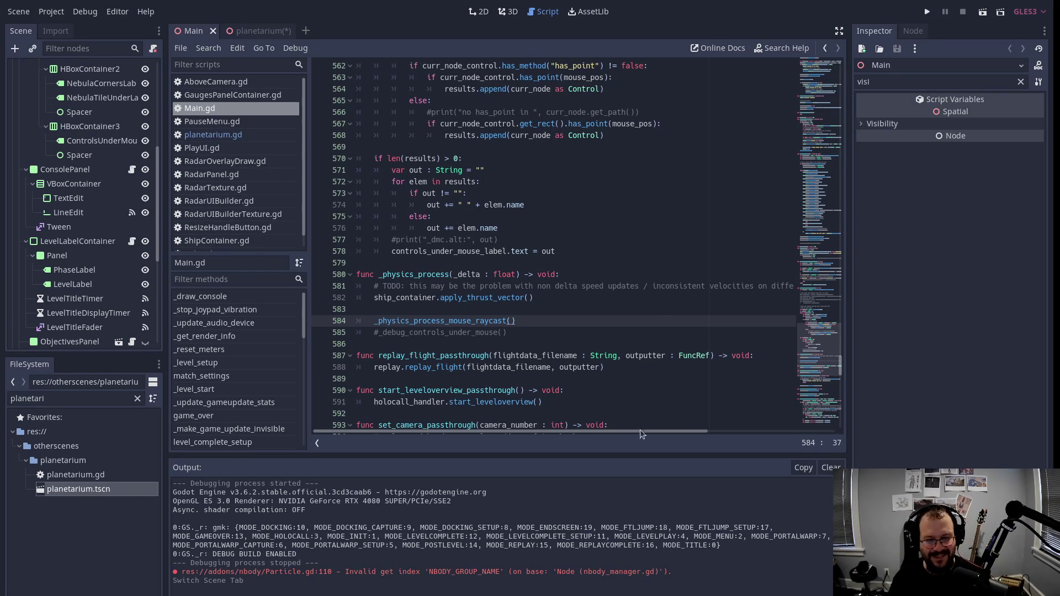
Step: Run the planetarium scene with F6 so its window lists Andromedae through Eridani
left_click(769, 327)
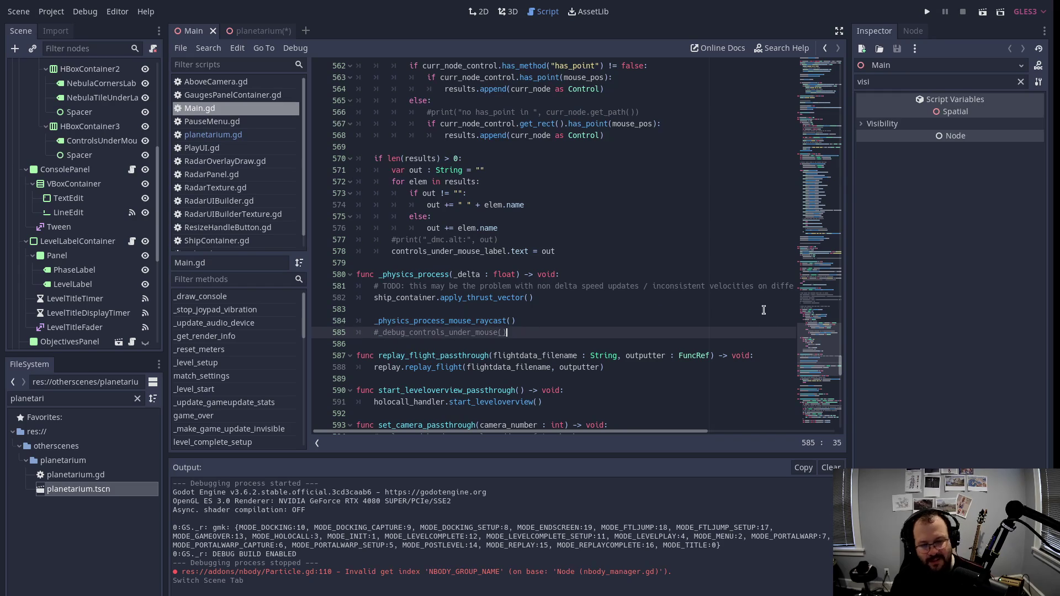
left_click(650, 320)
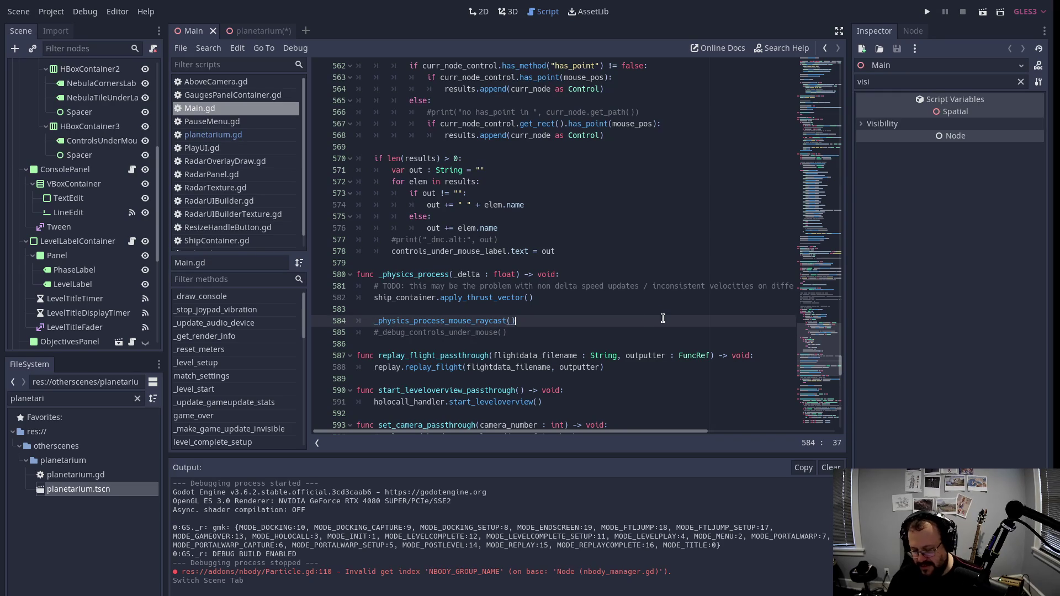
left_click(250, 32)
key("F6")
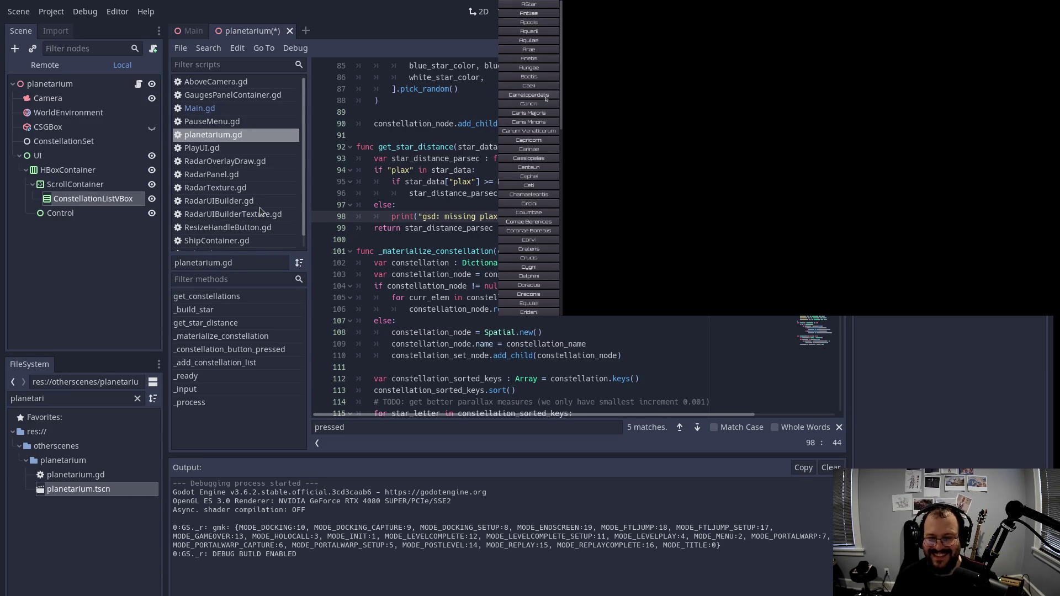
Step: Show the Ursae Majoris stars and drag the star view to rotate it
left_click(546, 97)
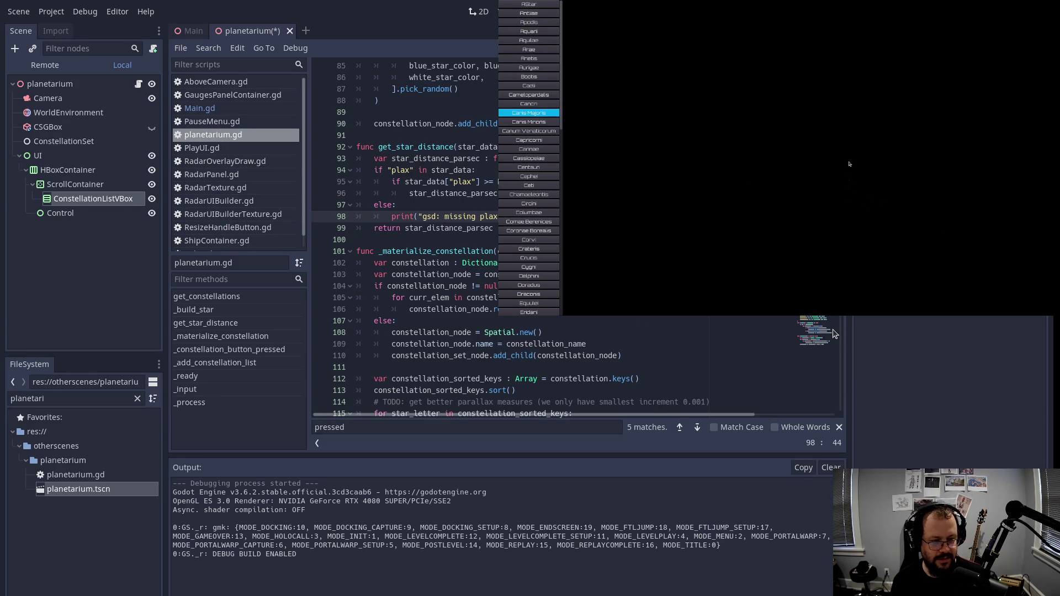
scroll(555, 252, "down", 5)
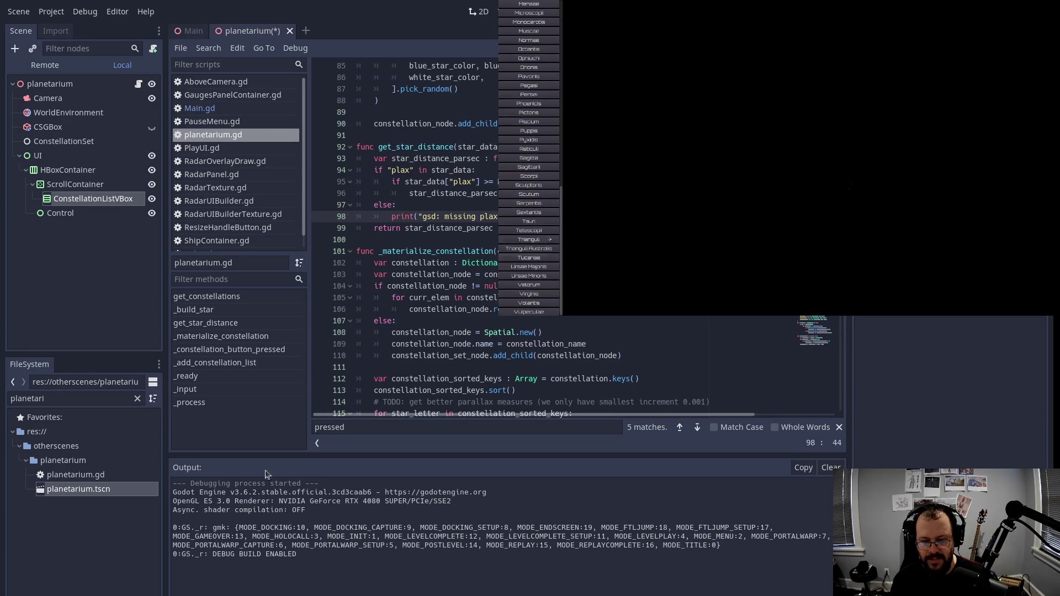
left_click(540, 267)
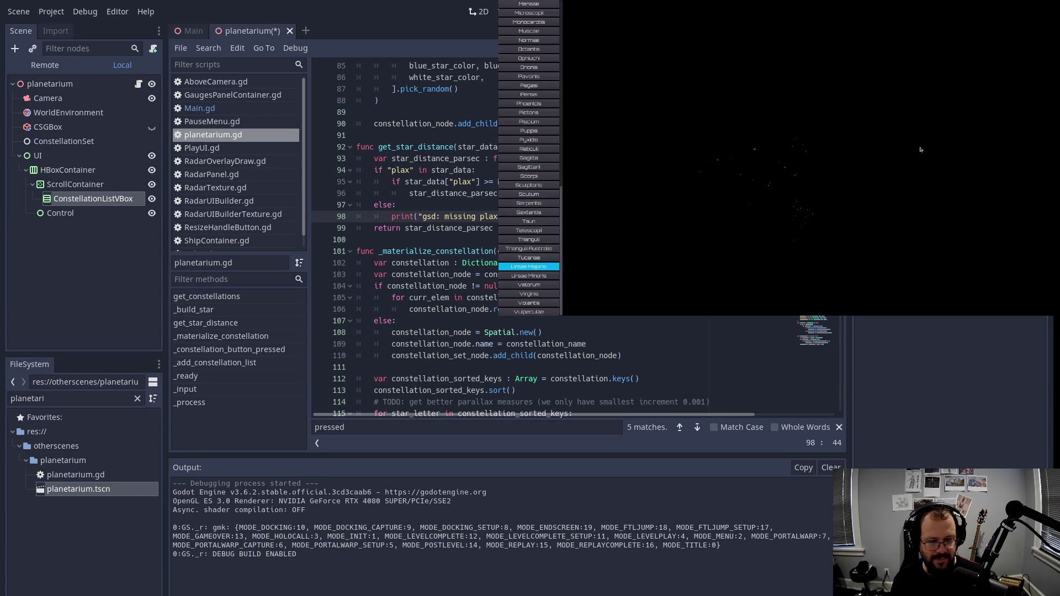
left_click_drag(920, 149, 674, 194)
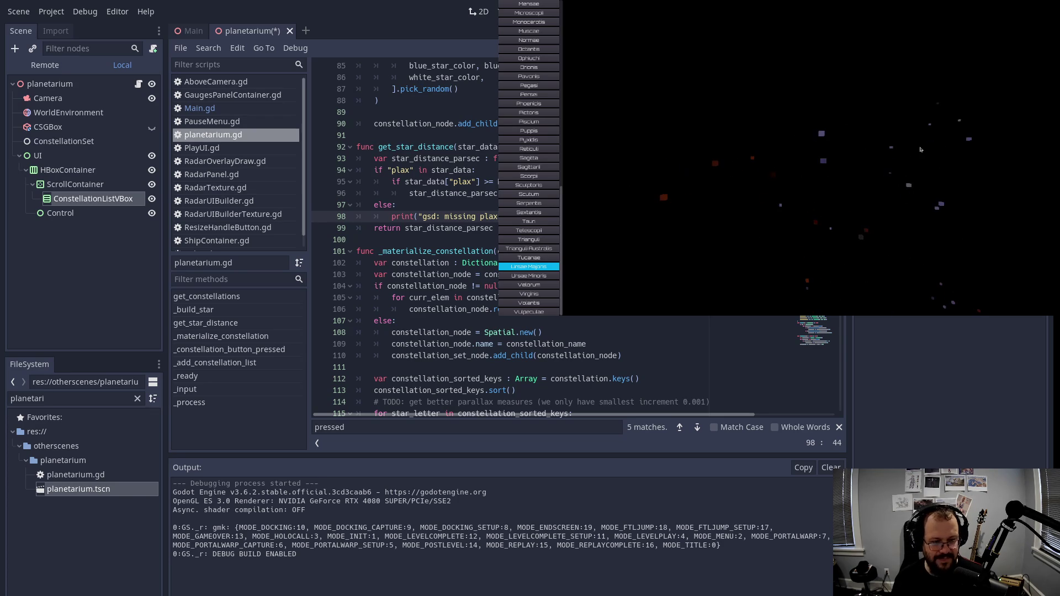